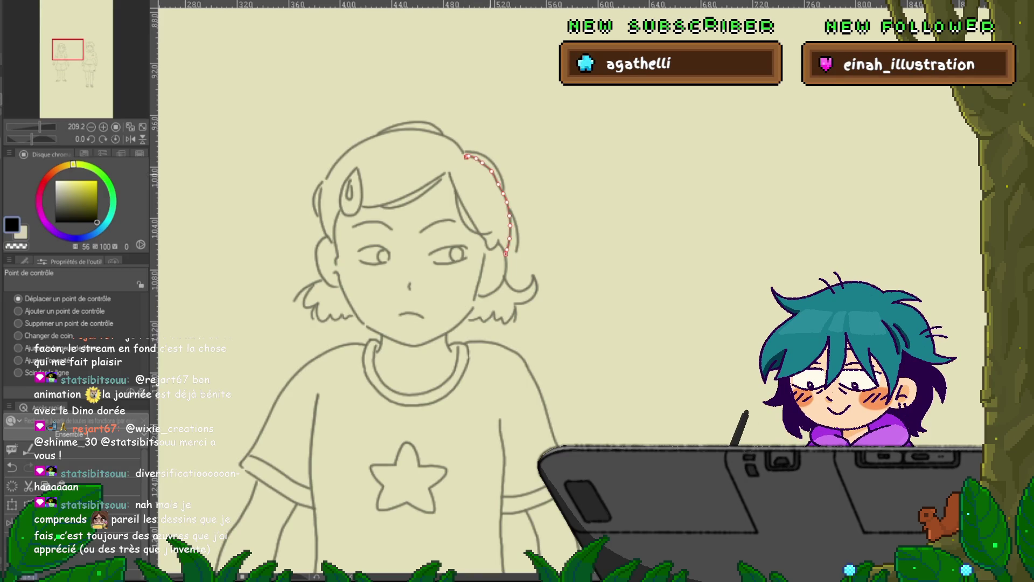
Step: Select the hair strokes on the right side of the girl's head for point editing
key("ctrl+shift+a")
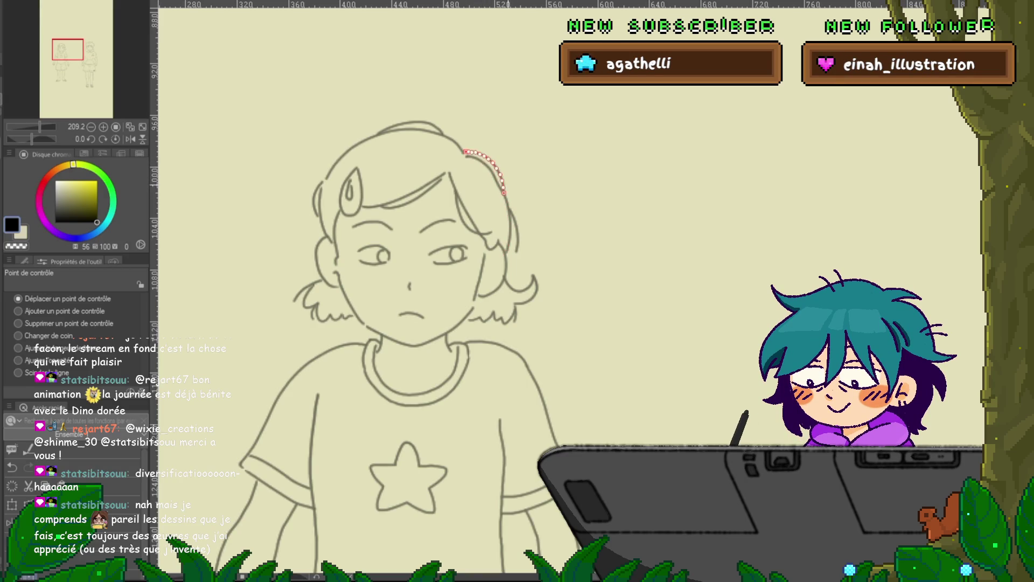
left_click(488, 165)
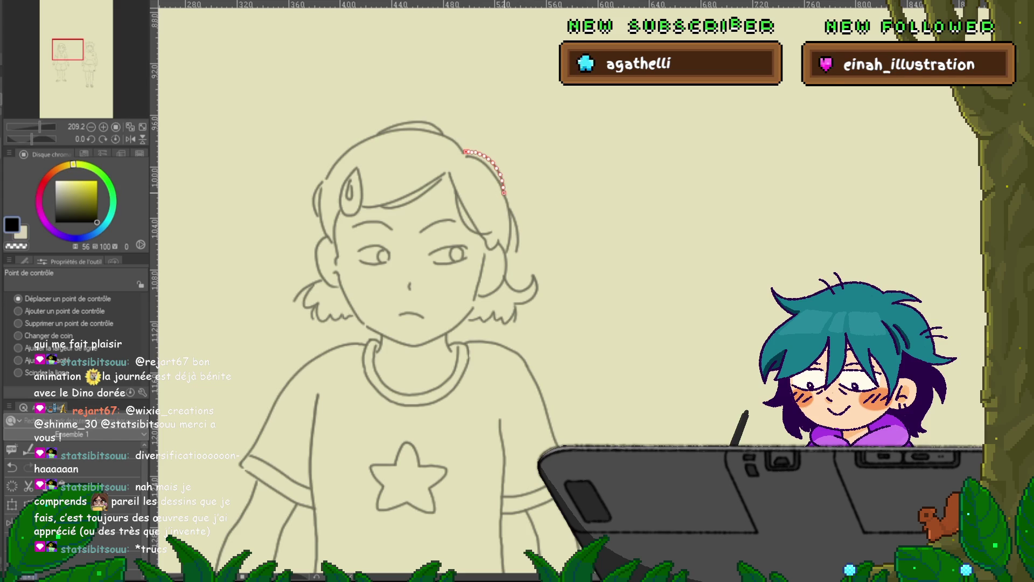
left_click(504, 196)
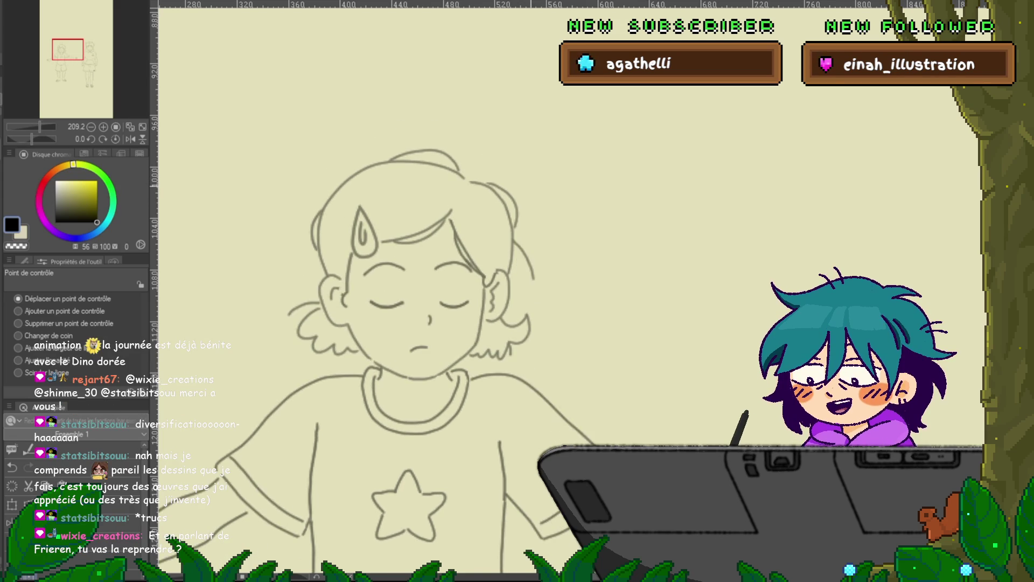
left_click(511, 213)
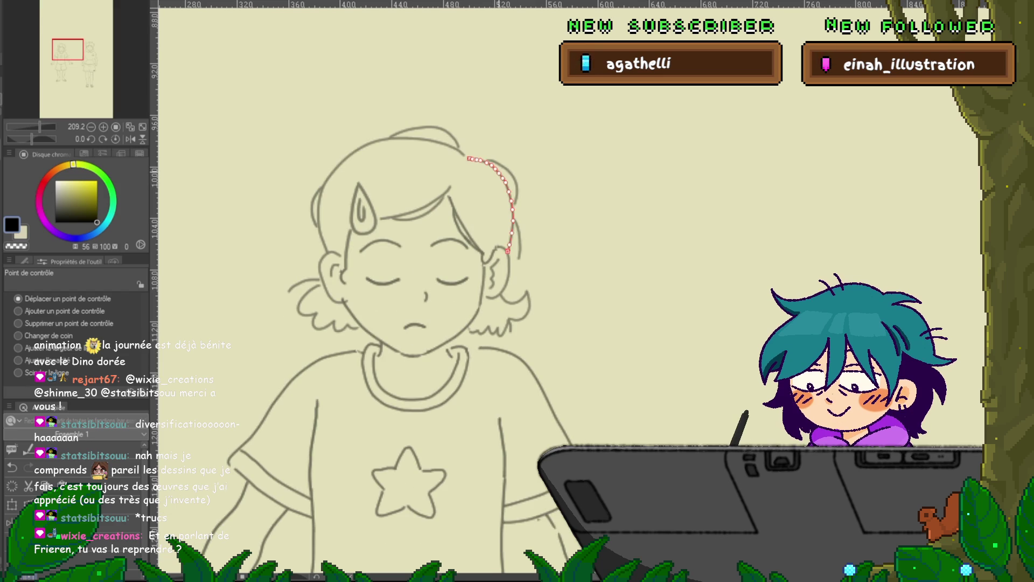
key("Escape")
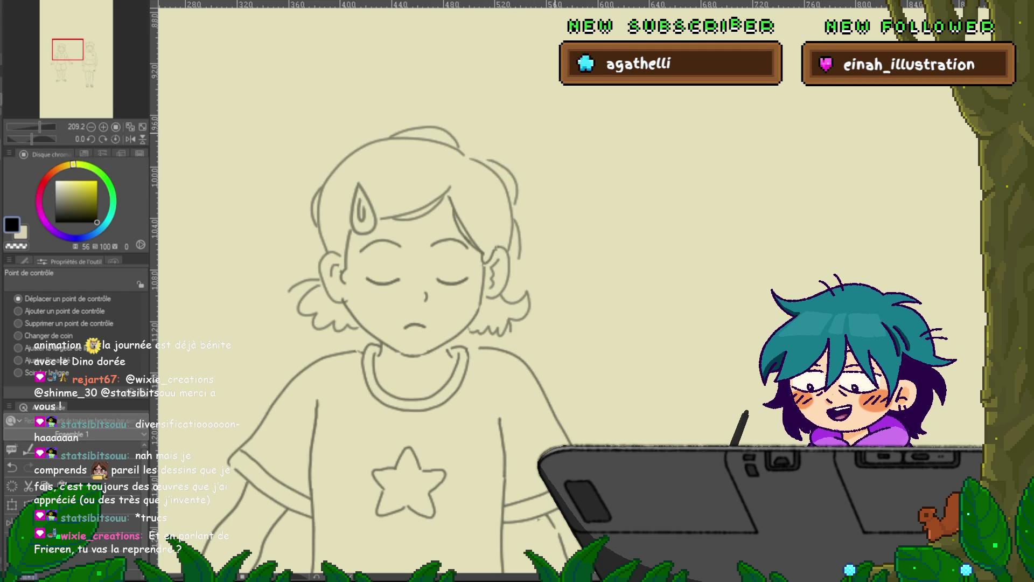
Step: Nudge two hair curve points slightly left and check the change across animation frames
key("Right")
key("Right")
key("Right")
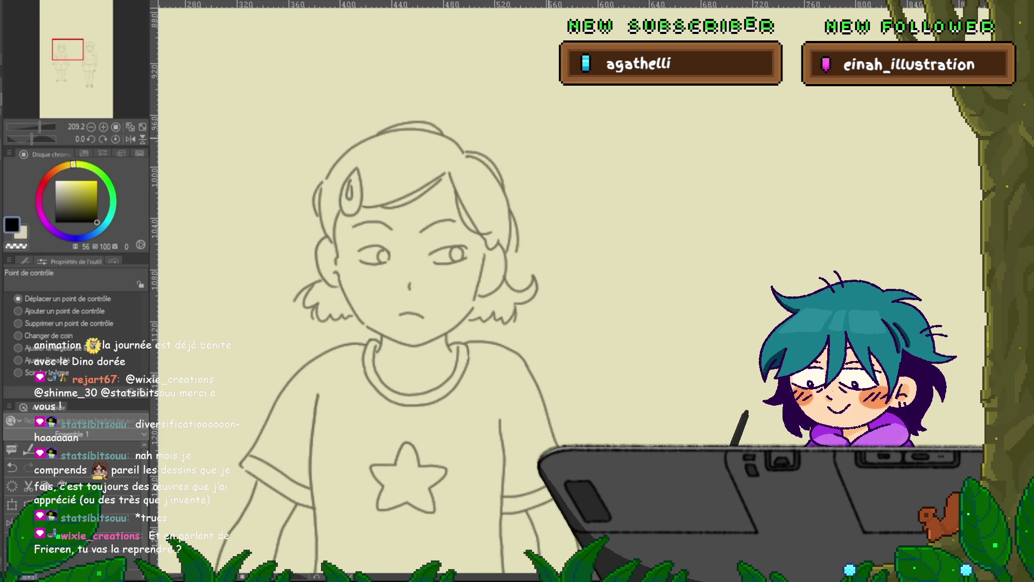
key("Right")
key("Right")
key("Right")
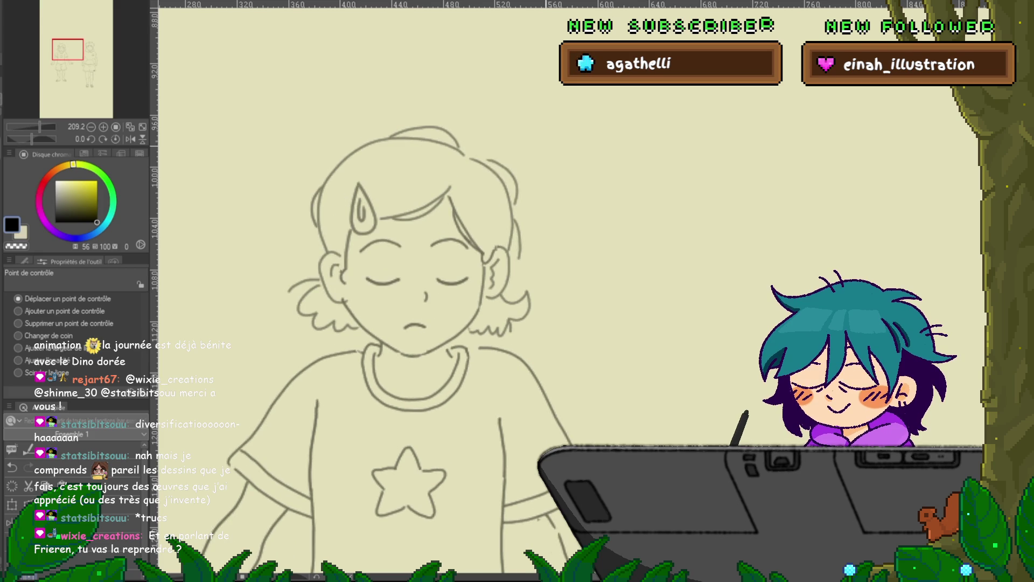
left_click_drag(497, 175, 503, 186)
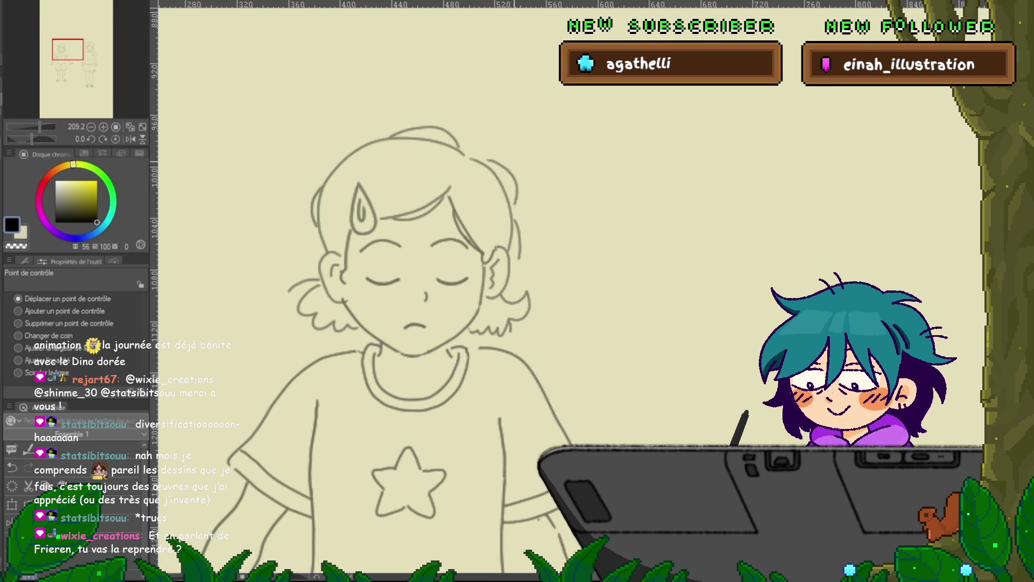
left_click(502, 186)
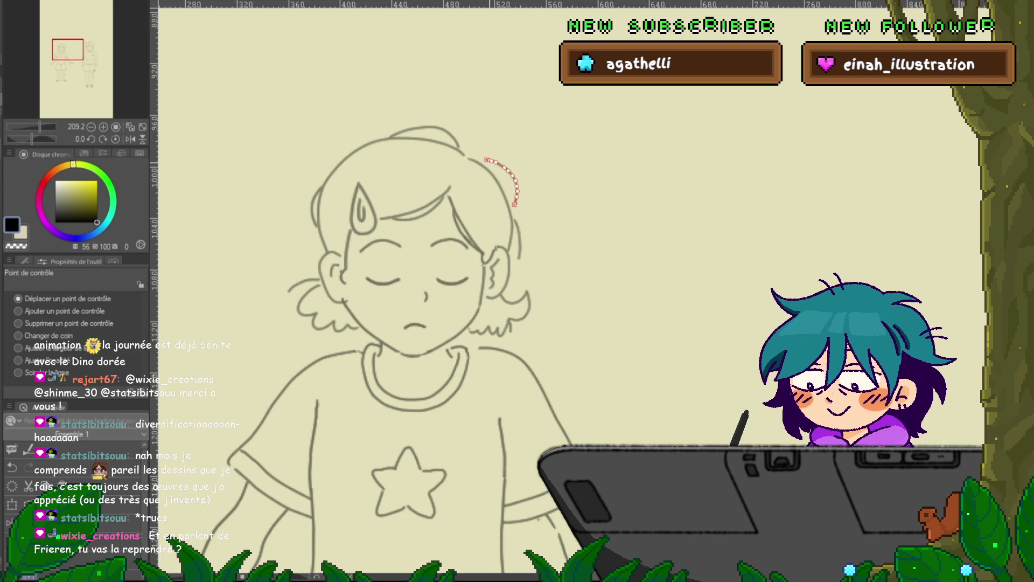
key("Right")
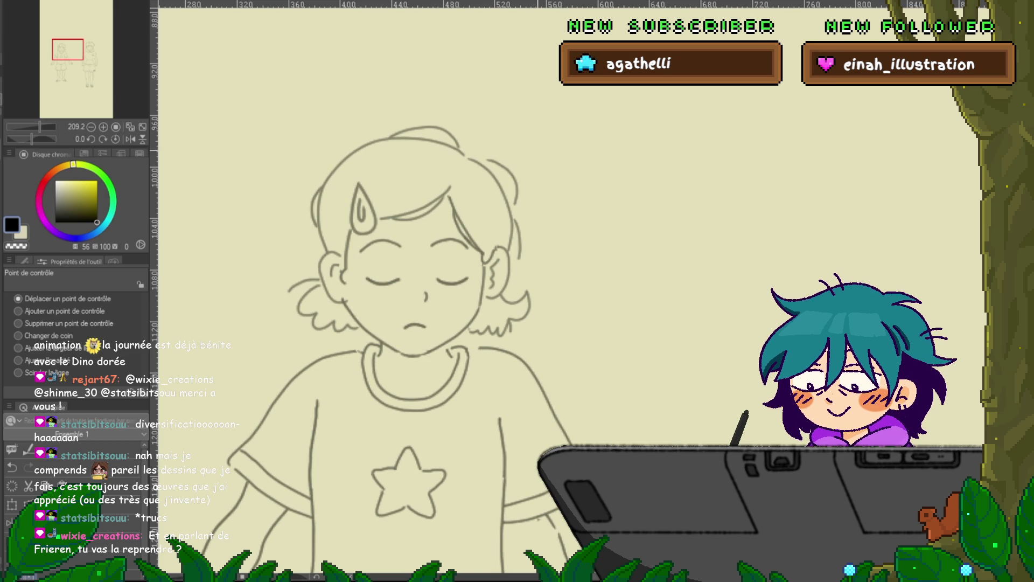
key("m")
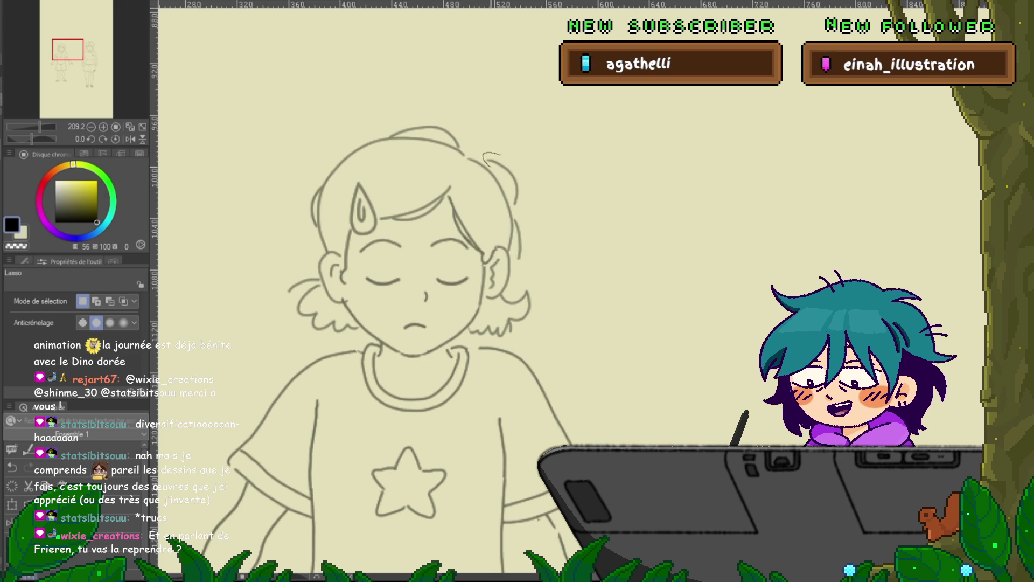
Step: Lasso the loose top-right hair strand, lift and rotate it slightly, and compare neighbouring frames
left_click_drag(483, 155, 485, 160)
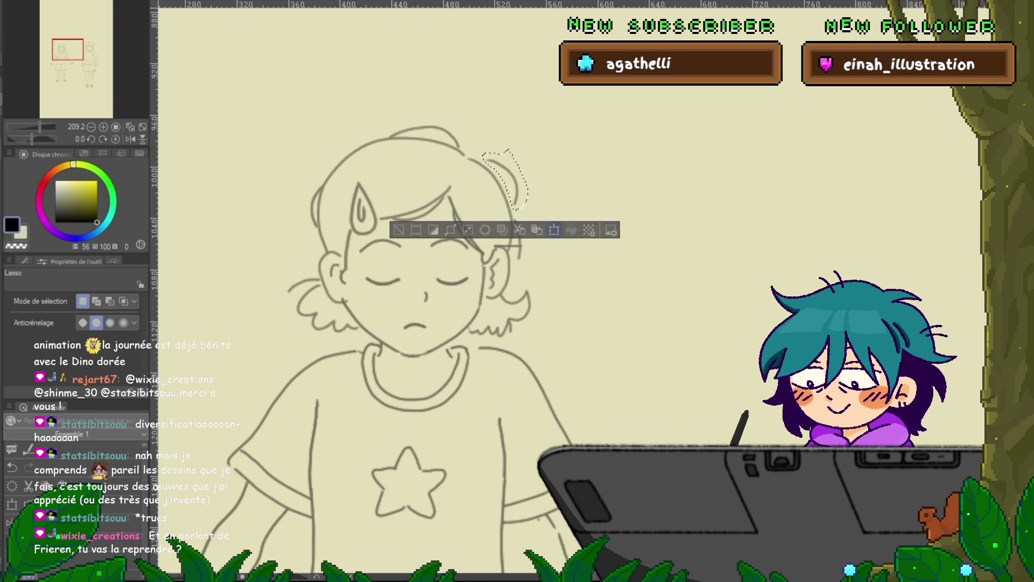
key("ctrl+t")
left_click_drag(494, 180, 494, 176)
key("Return")
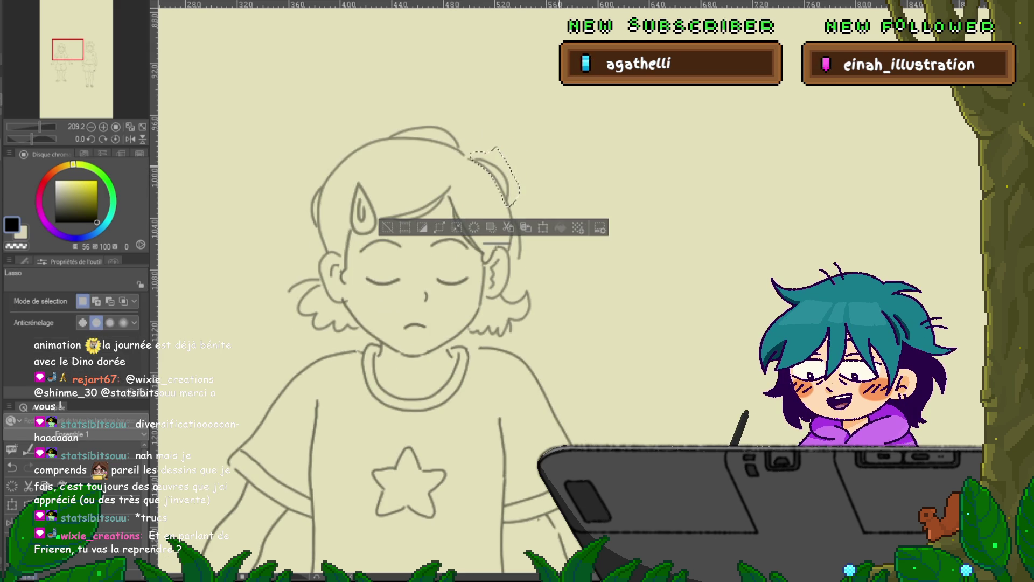
key("Right")
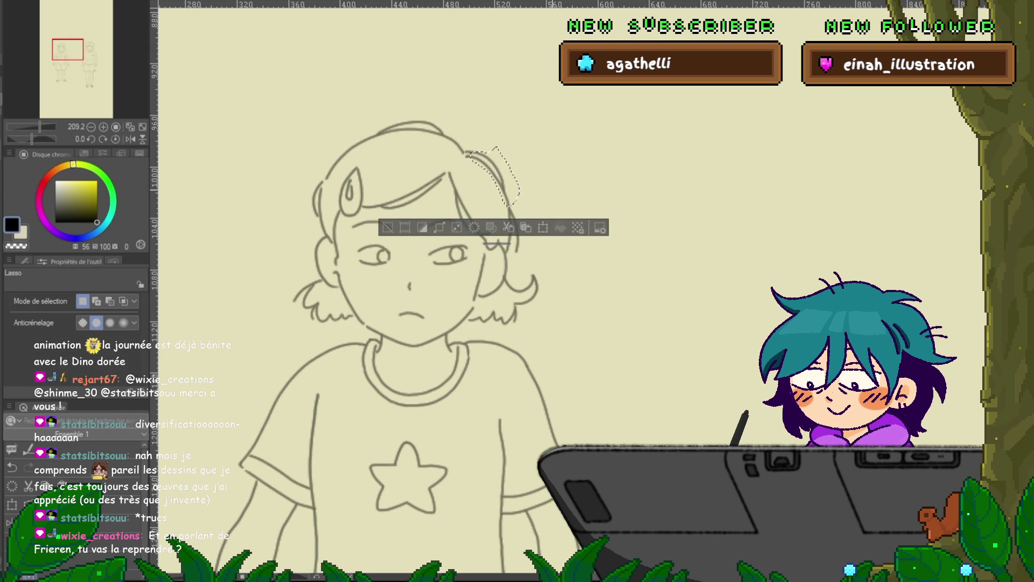
key("Left")
key("Right")
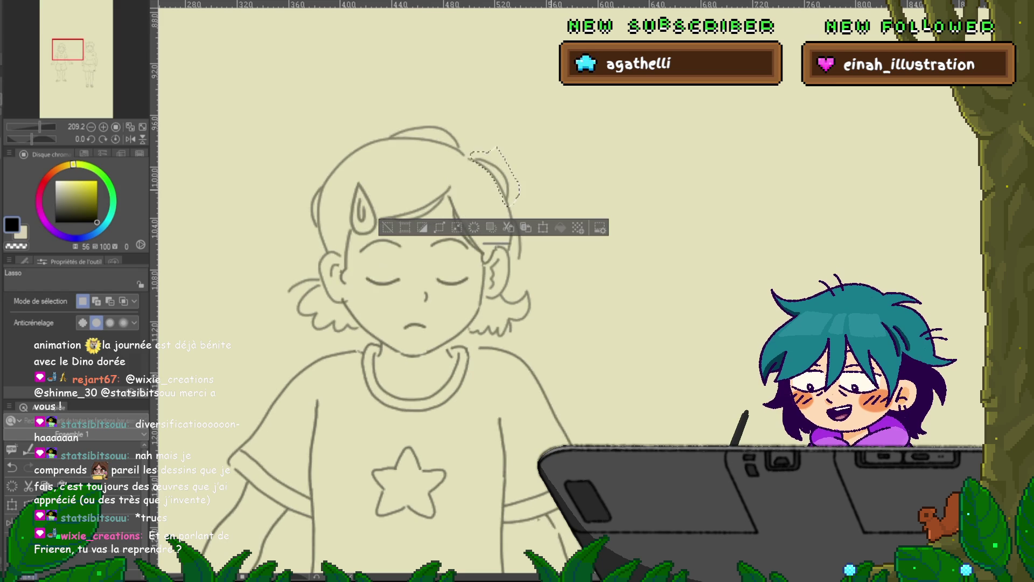
key("ctrl+d")
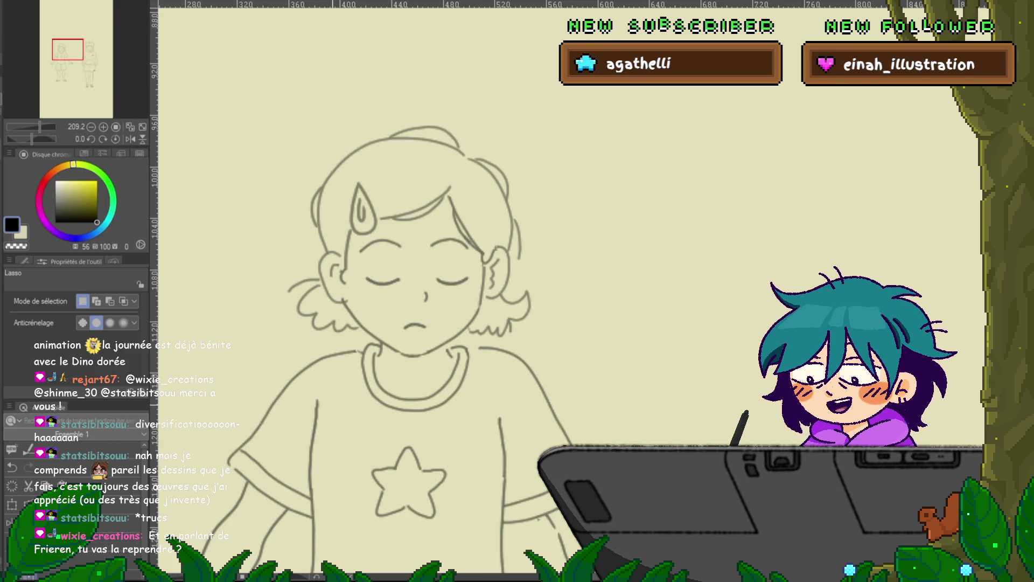
Step: Briefly try the round pen, undo, and return to the freehand lasso
key("p")
key("ctrl+z")
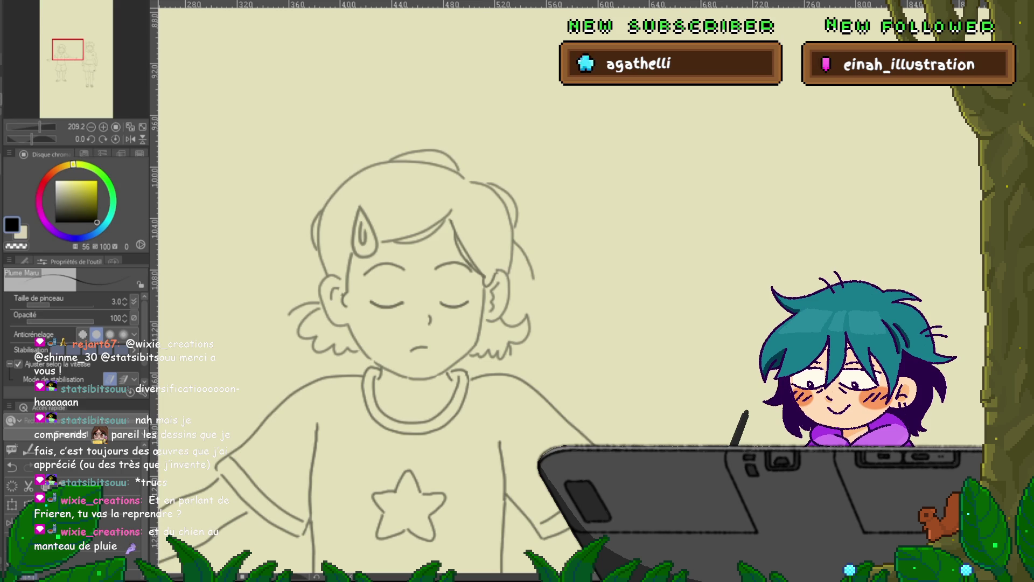
key("m")
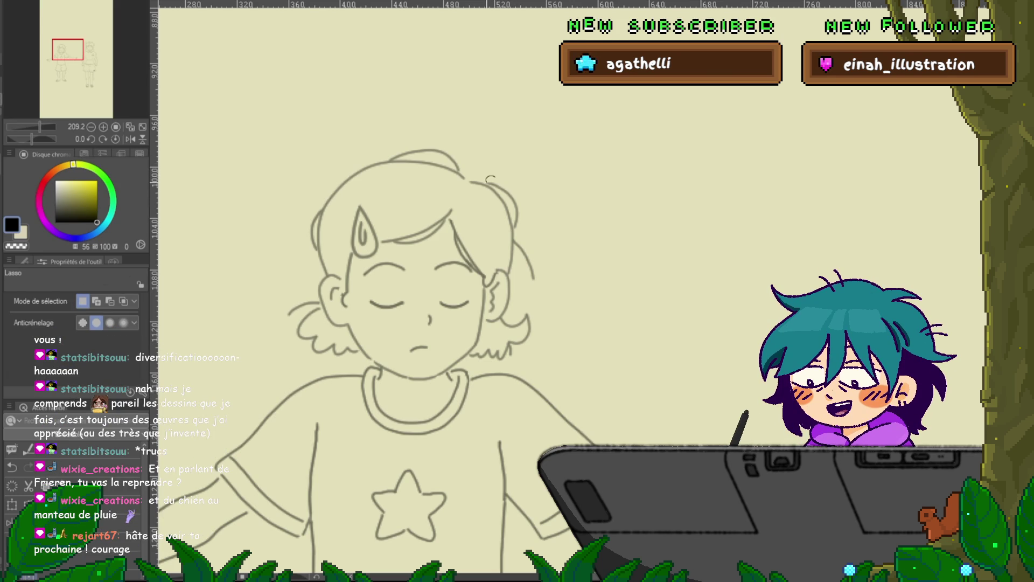
Step: Lasso and transform the hair strand on this frame, then flip frames to compare poses
mouse_move(512, 211)
left_mouse_down()
mouse_move(519, 231)
mouse_move(532, 207)
mouse_move(487, 178)
left_mouse_up()
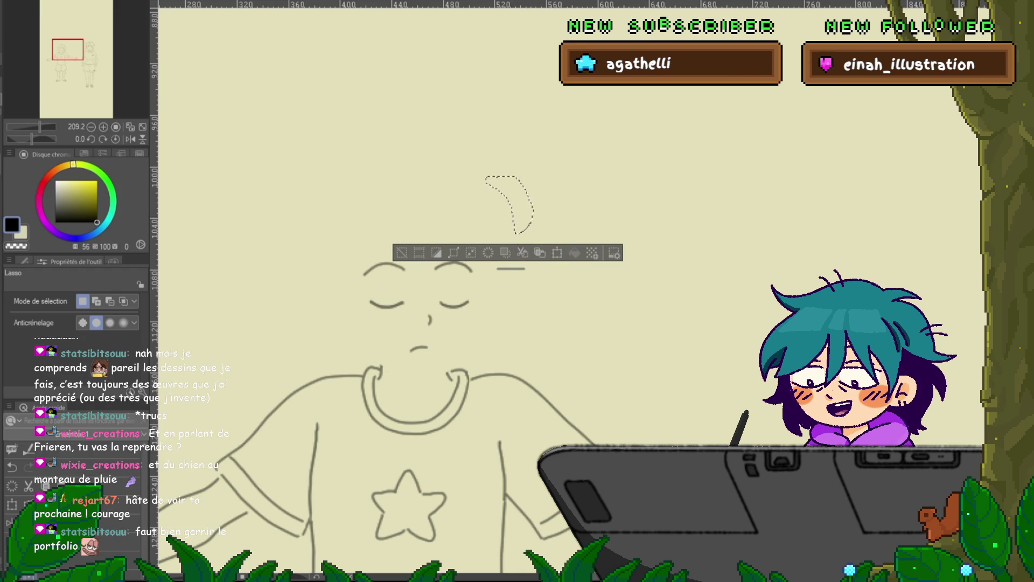
key("ctrl+z")
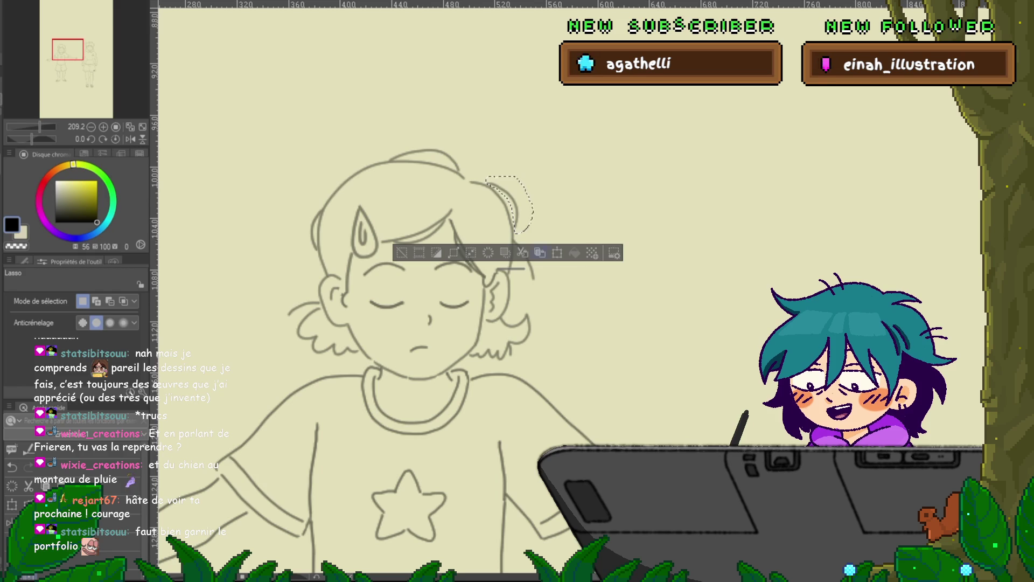
key("ctrl+t")
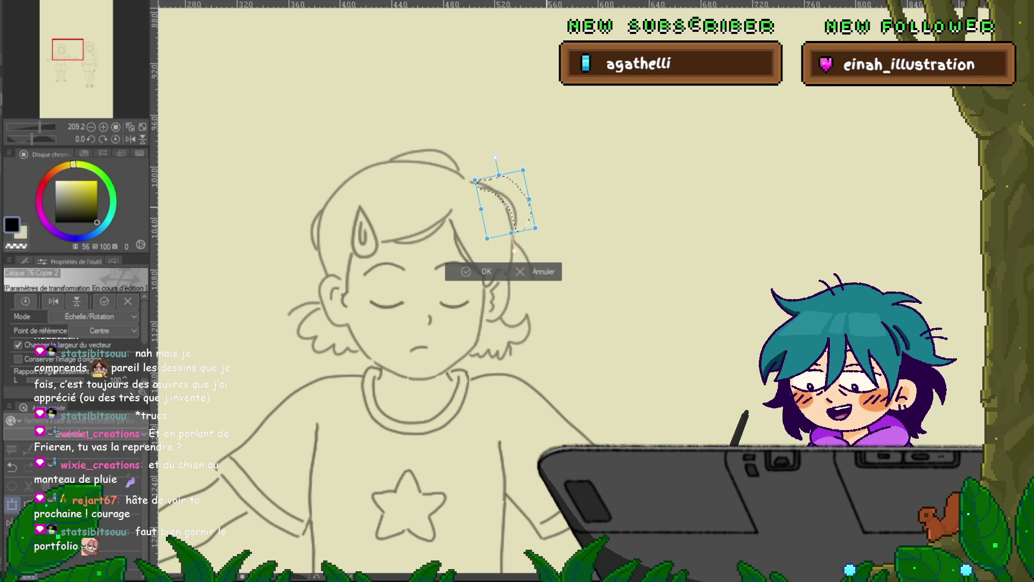
key("Return")
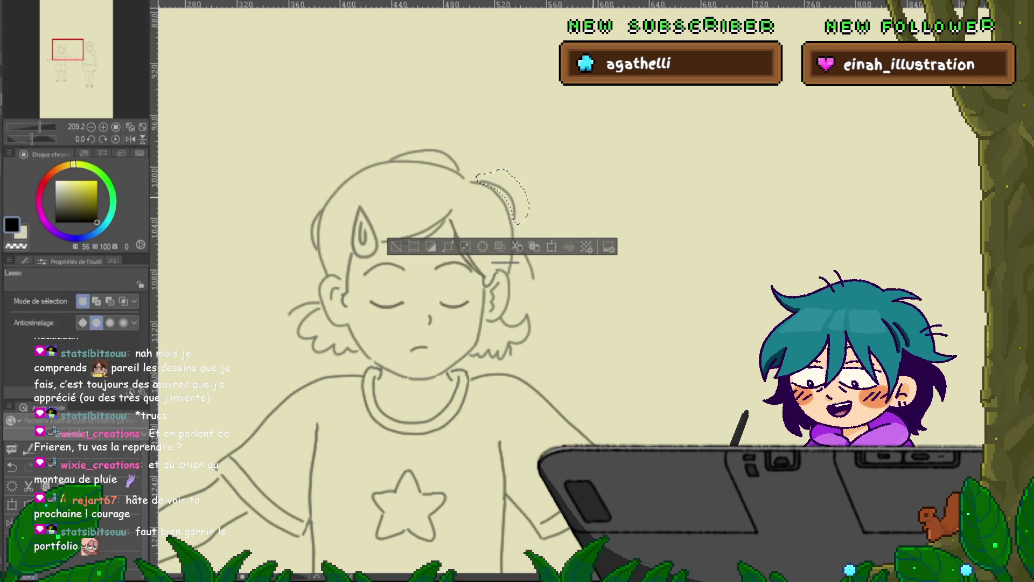
key("Right")
key("Left")
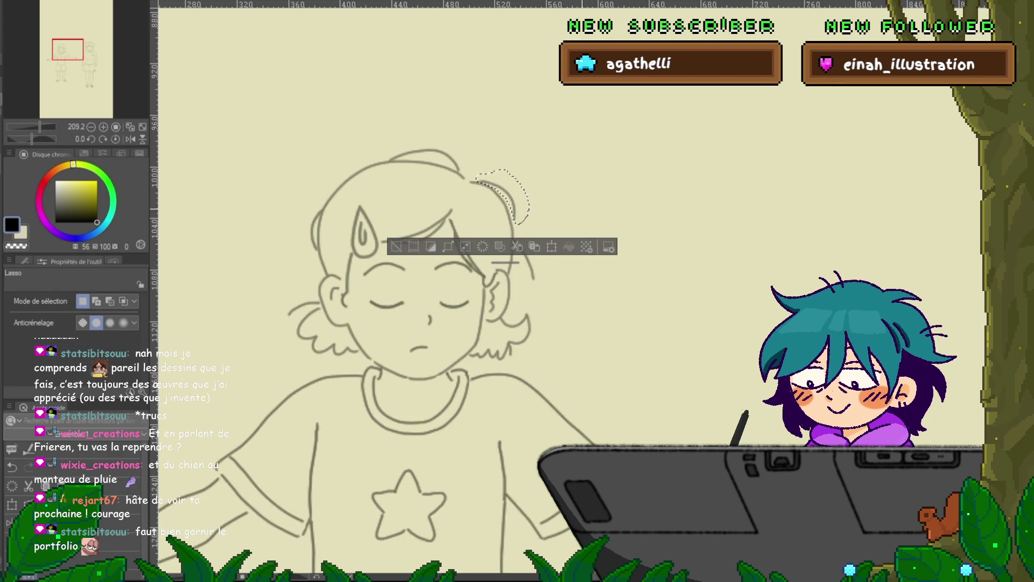
key("Right")
key("Right")
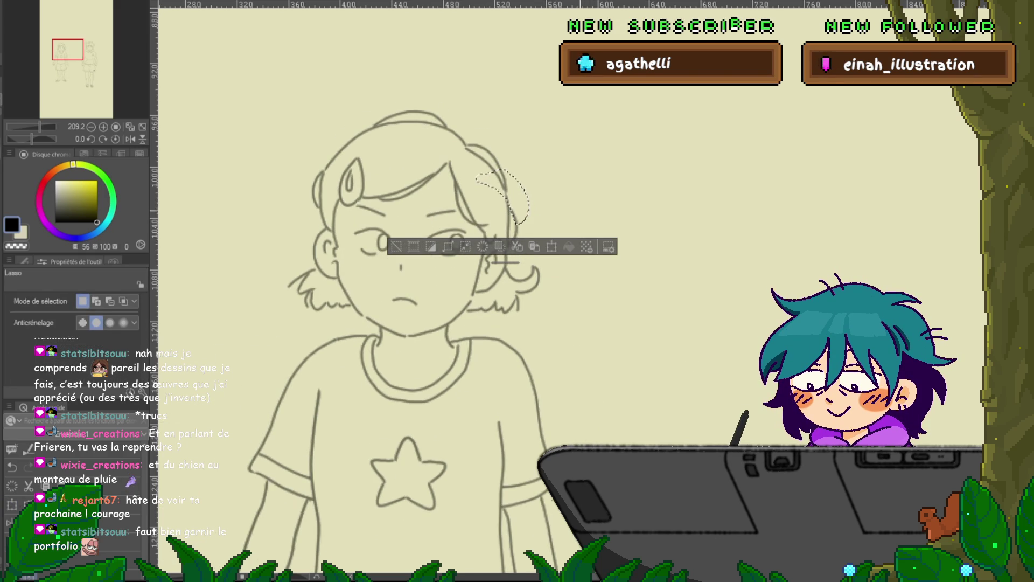
key("Right")
key("Left")
key("Right")
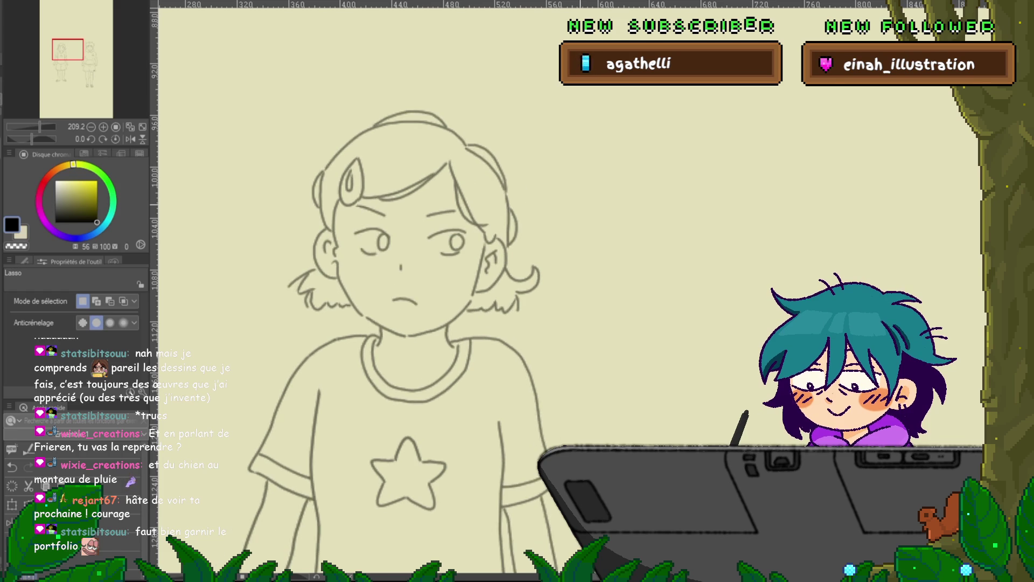
key("Left")
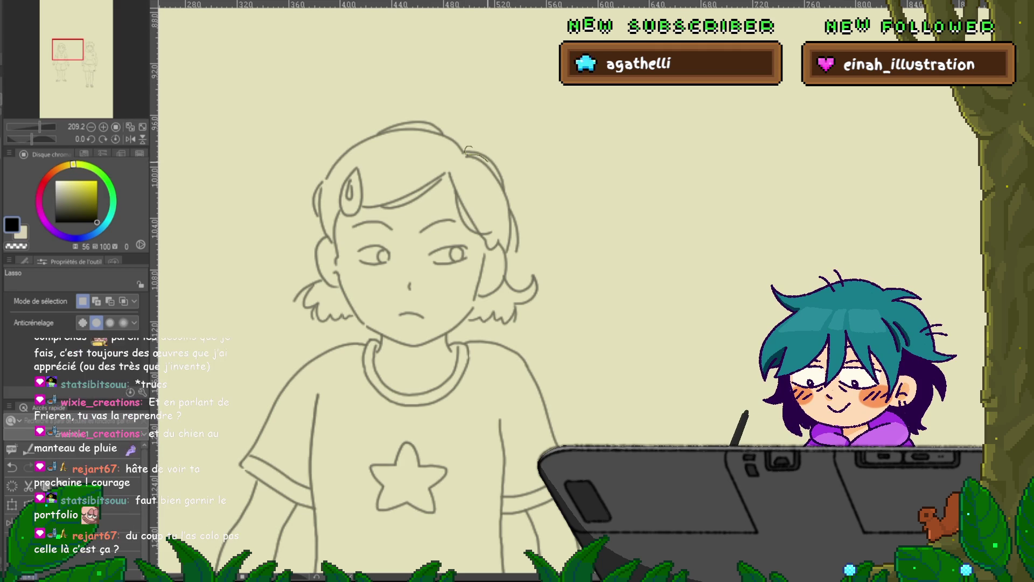
Step: Transform the hair strand on the open-eyes frame, deselect, and switch to the Control Point tool
left_click_drag(505, 188, 507, 192)
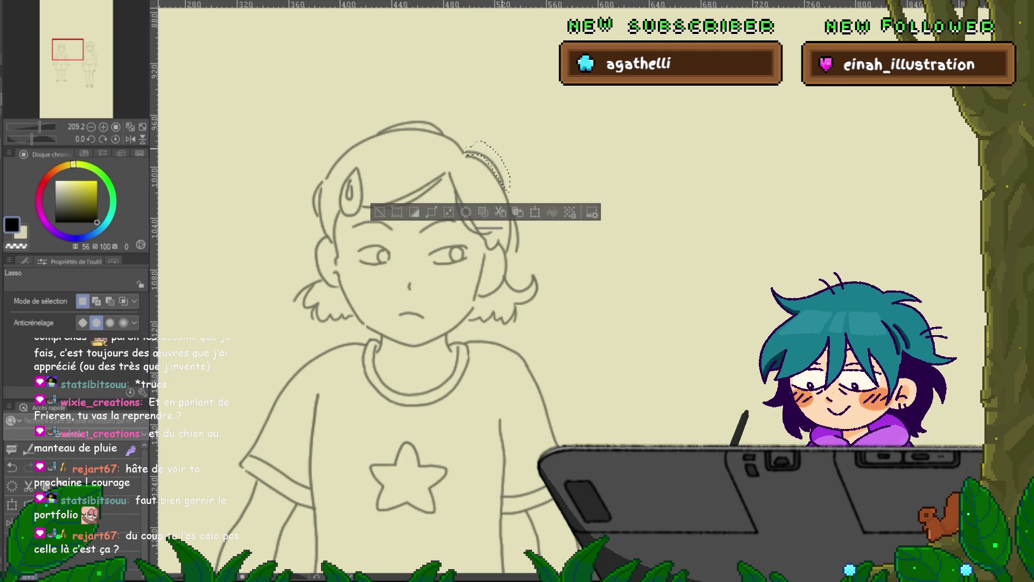
key("ctrl+t")
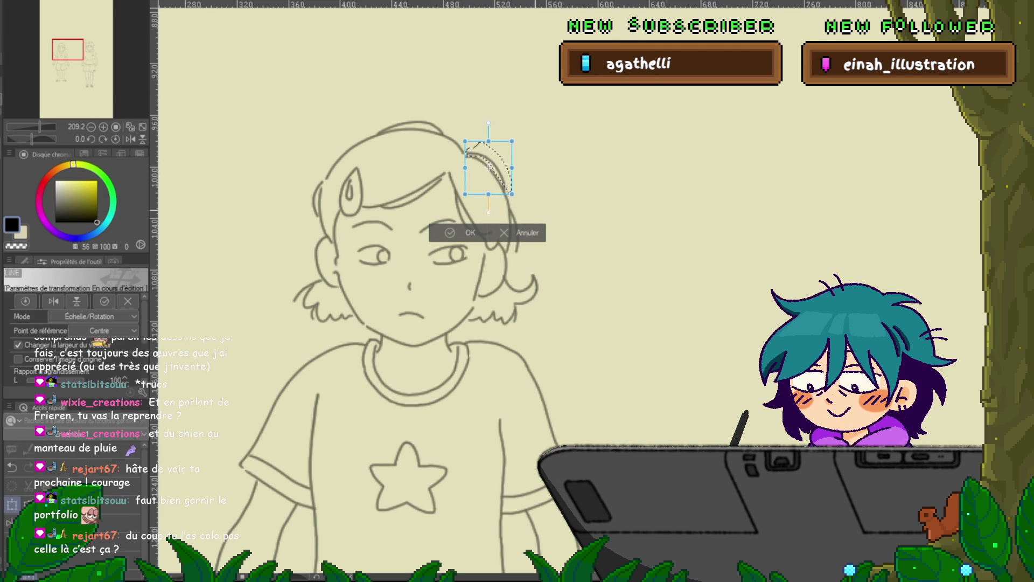
left_click(451, 232)
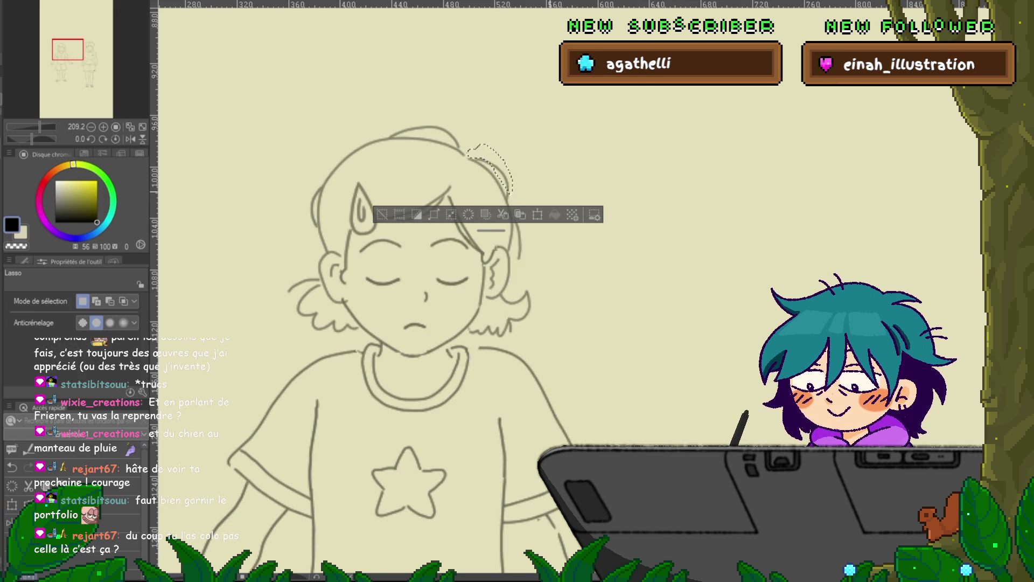
key("ctrl+d")
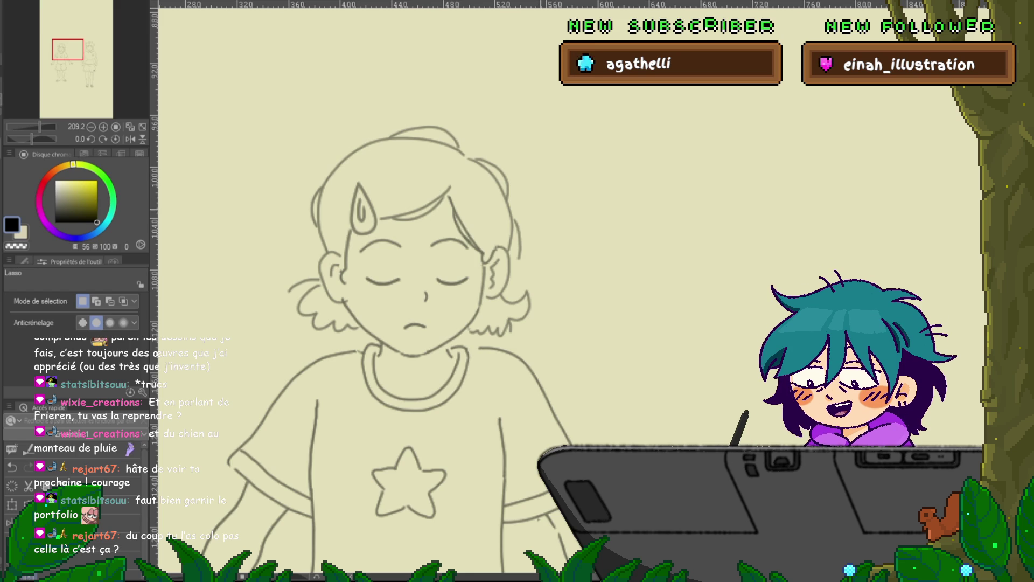
key("y")
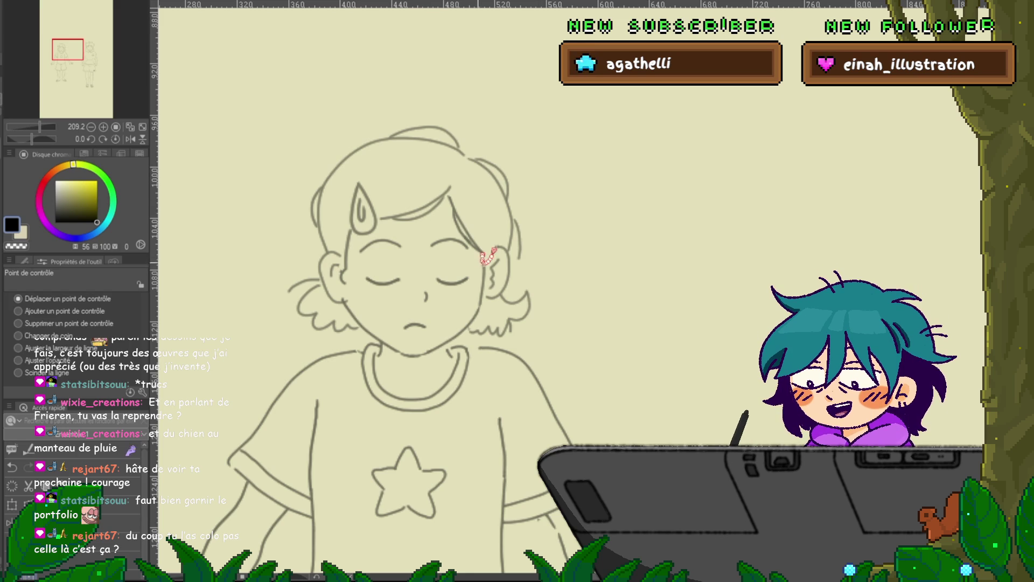
scroll(475, 240, "down", 3)
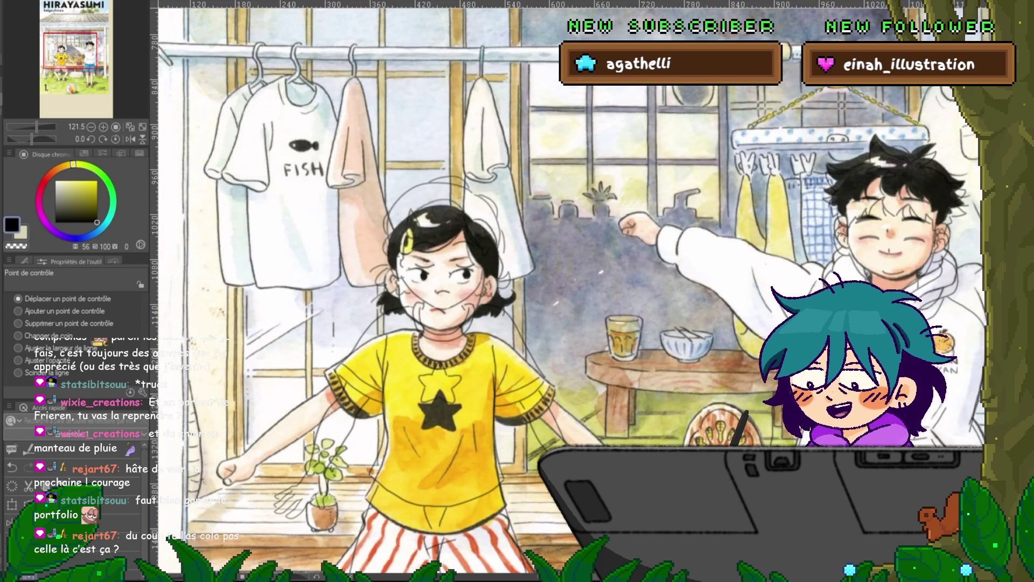
Step: Scroll around the coloured Hirayasumi cover to study the girl's pose, then hide it
scroll(571, 291, "down", 5)
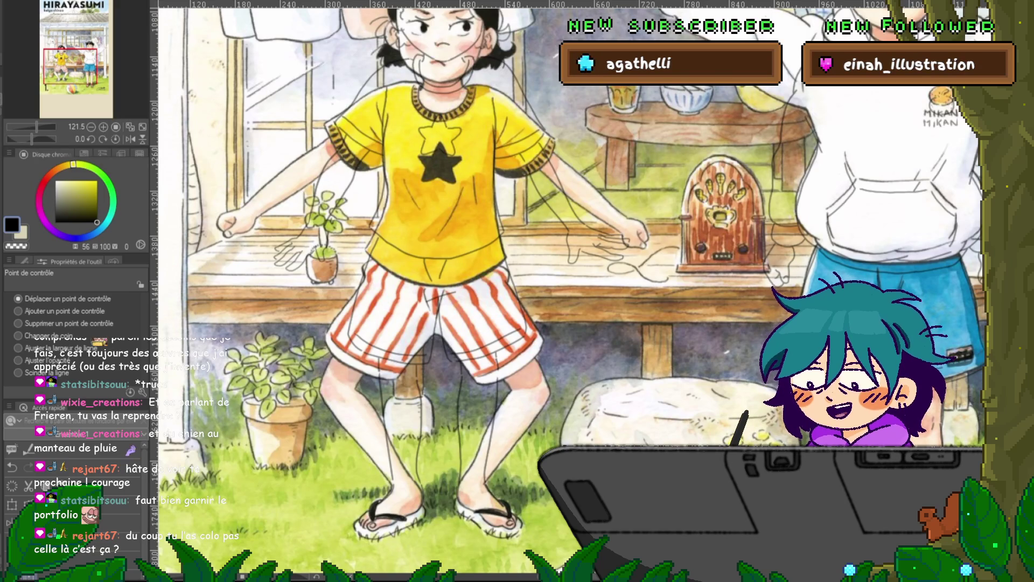
scroll(571, 291, "down", 5)
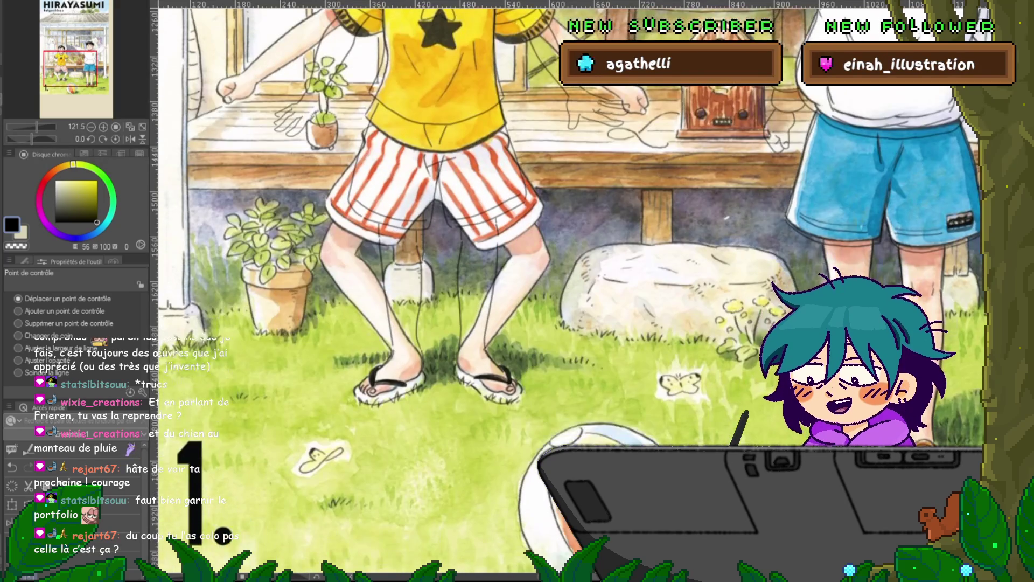
scroll(571, 291, "up", 5)
scroll(571, 291, "up", 6)
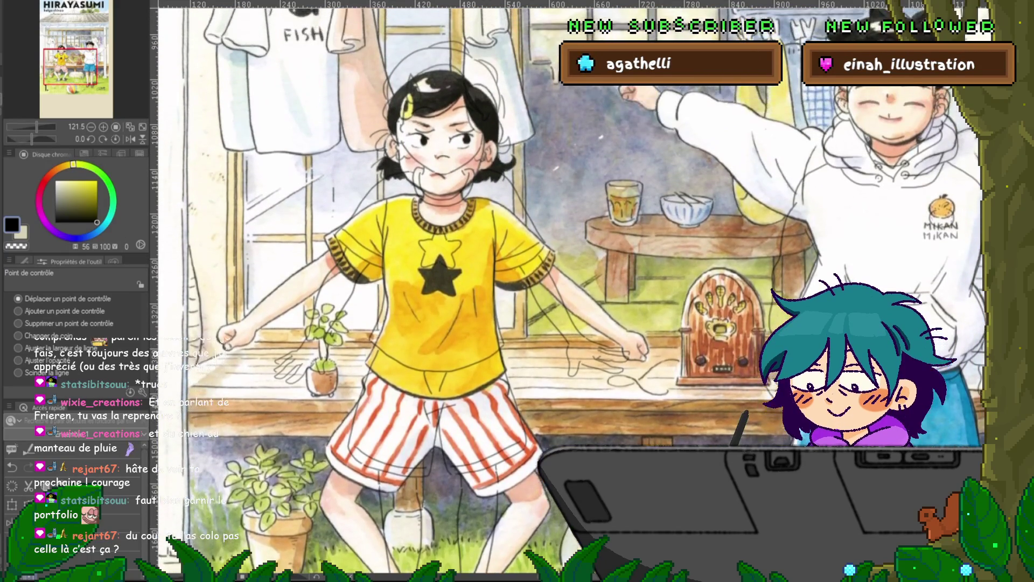
scroll(571, 291, "up", 4)
scroll(571, 291, "down", 3)
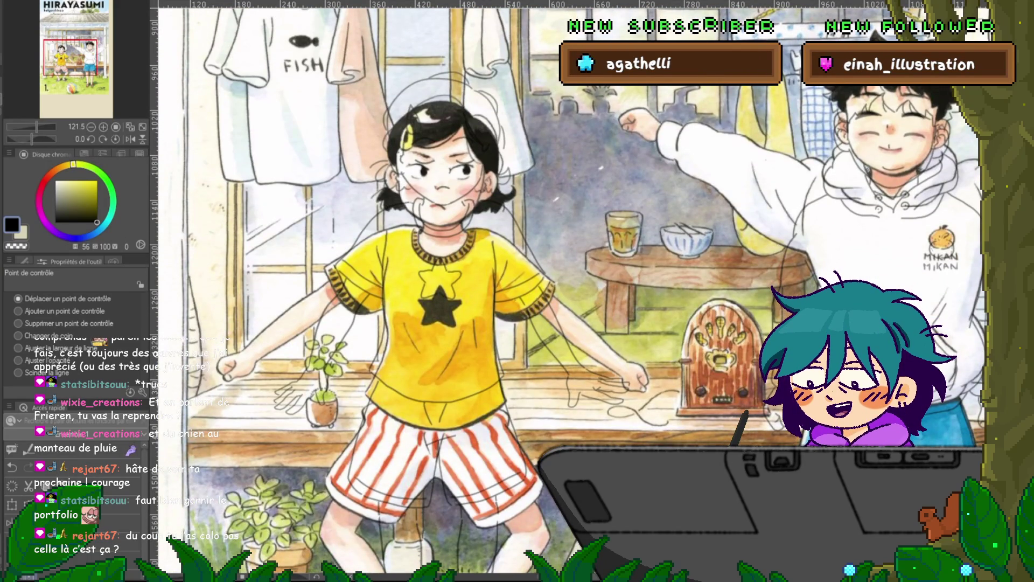
scroll(571, 291, "up", 2)
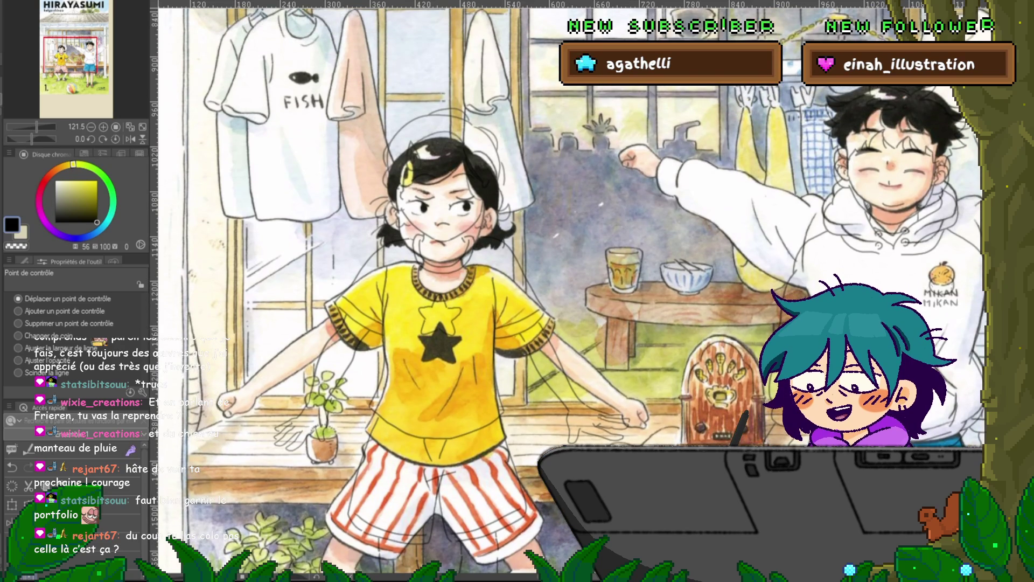
scroll(571, 291, "up", 2)
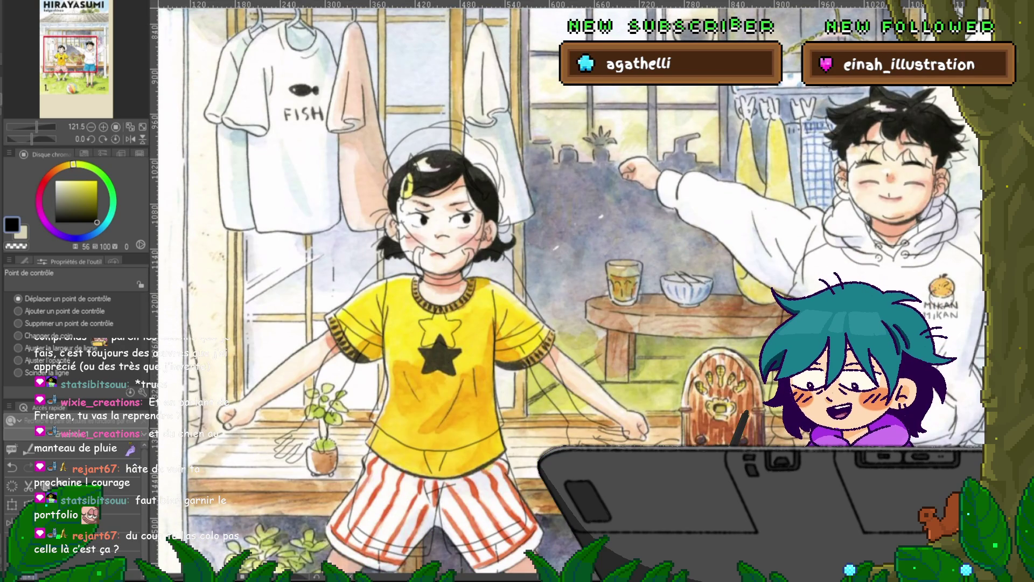
key("ctrl+z")
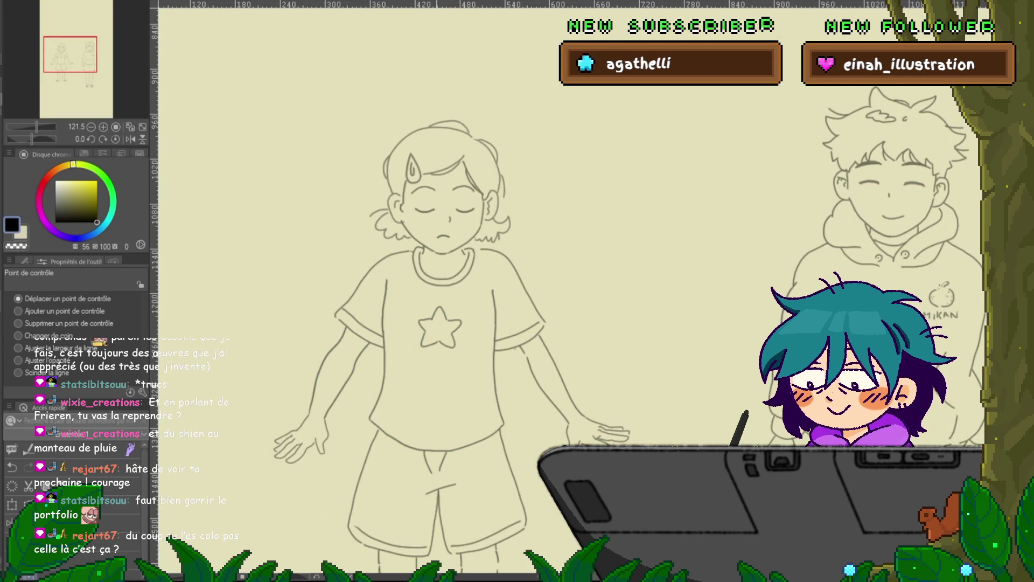
Step: Flip between the girl's closed-eyes arms-out frame and her other pose, then zoom to her face
key("ctrl+z")
key("ctrl+y")
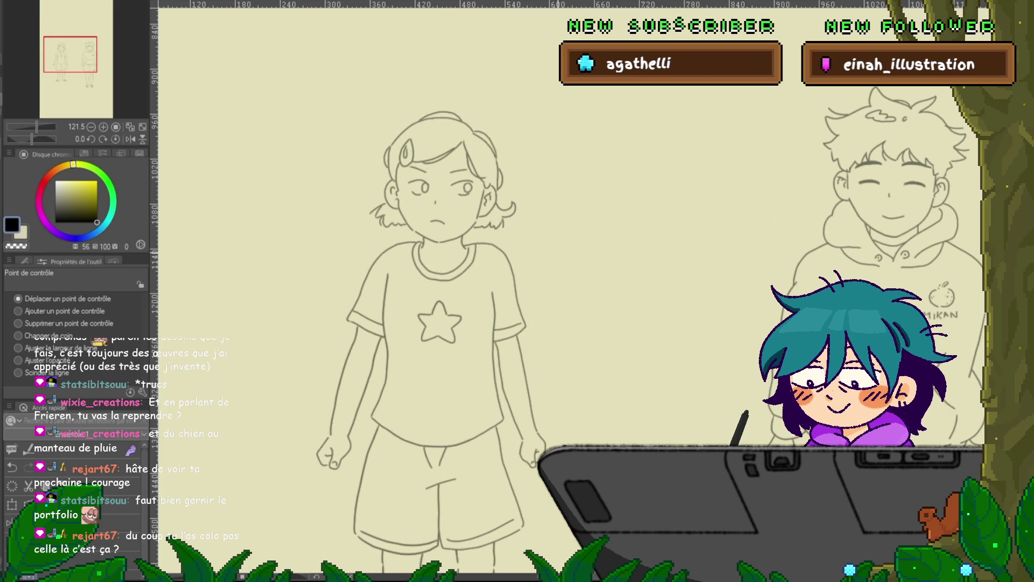
key("ctrl+plus")
key("ctrl+plus")
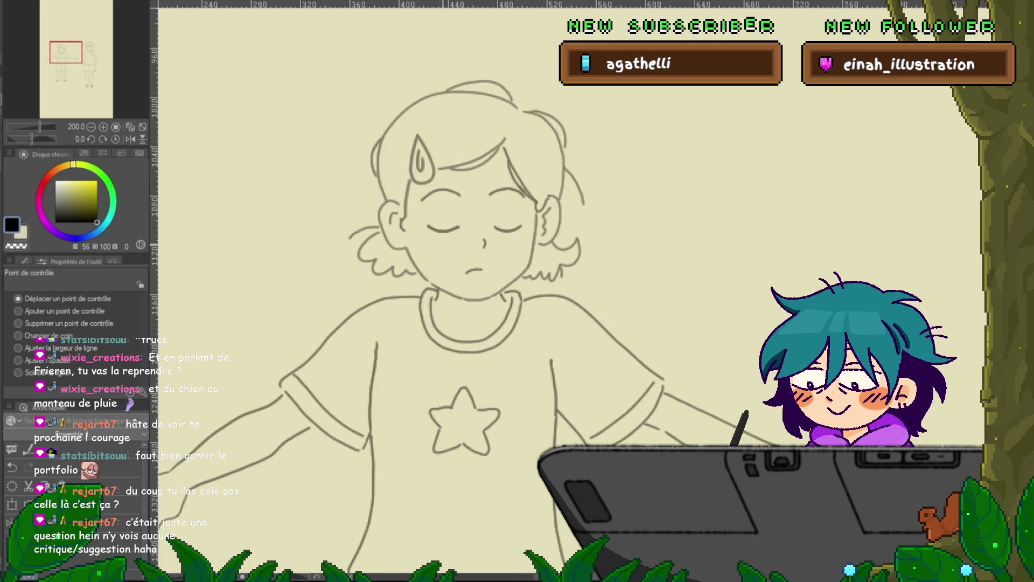
Step: Lasso and transform the stray hair stroke beside her head, then deselect
key("m")
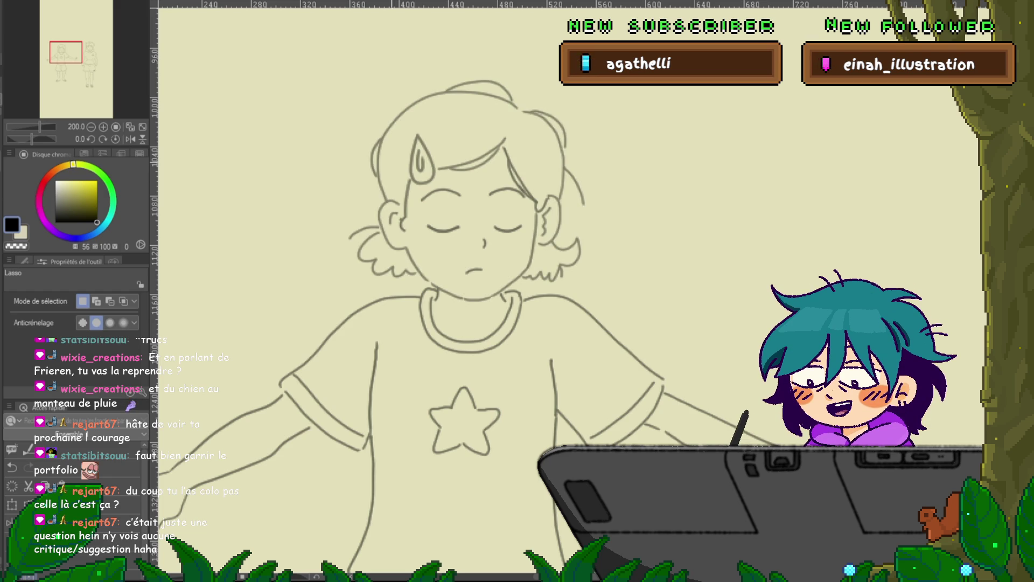
left_click_drag(358, 212, 397, 221)
key("ctrl+t")
key("Return")
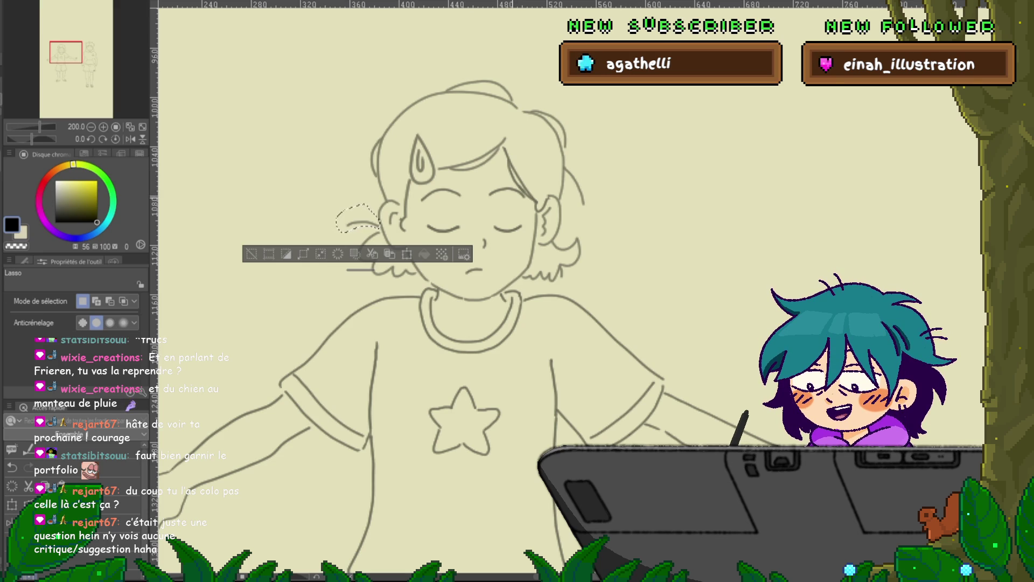
key("ctrl+d")
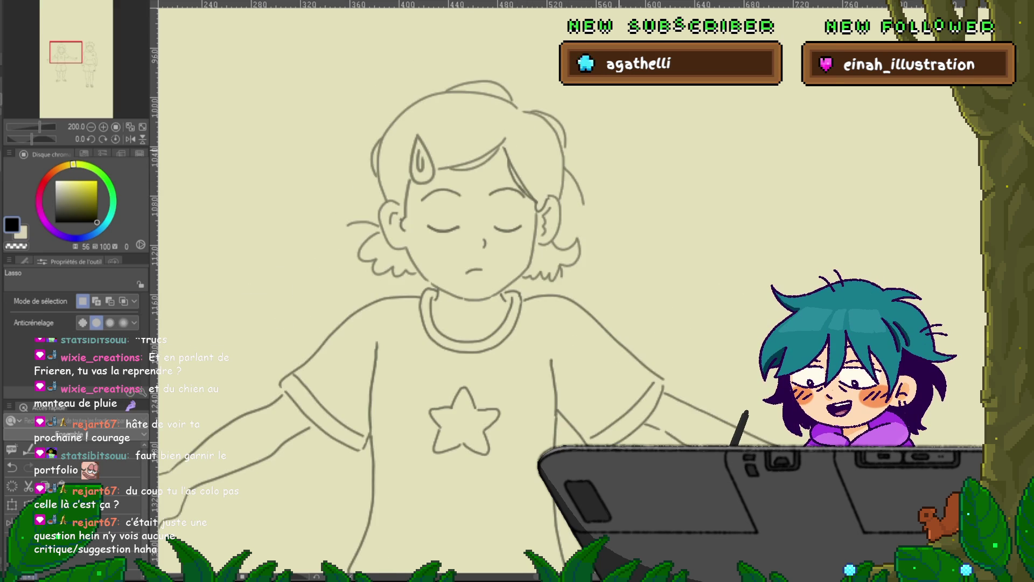
Step: Flip between the open-eyed and closed-eyes frames to compare the hair
key("ctrl+z")
key("y")
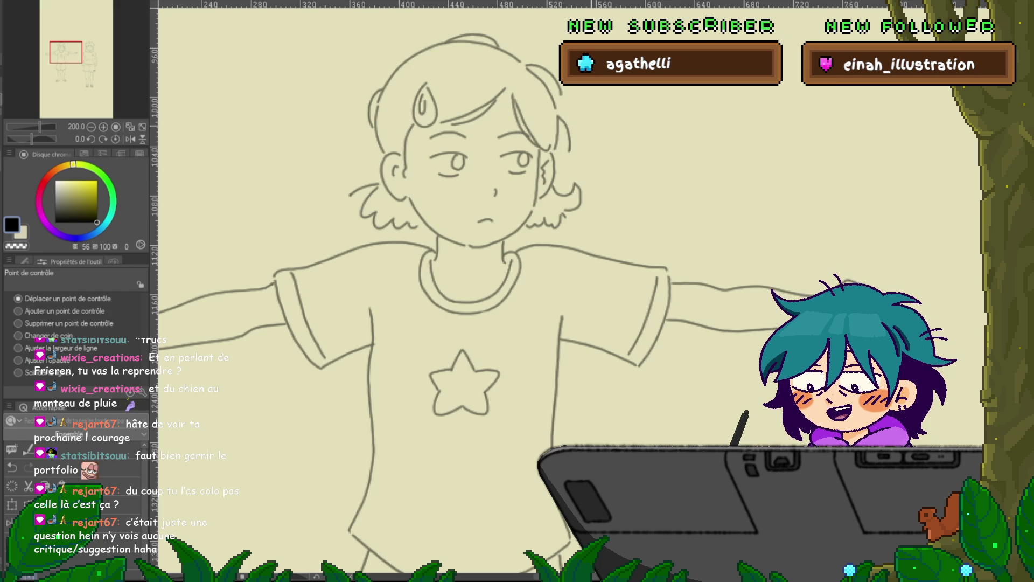
key("ctrl+y")
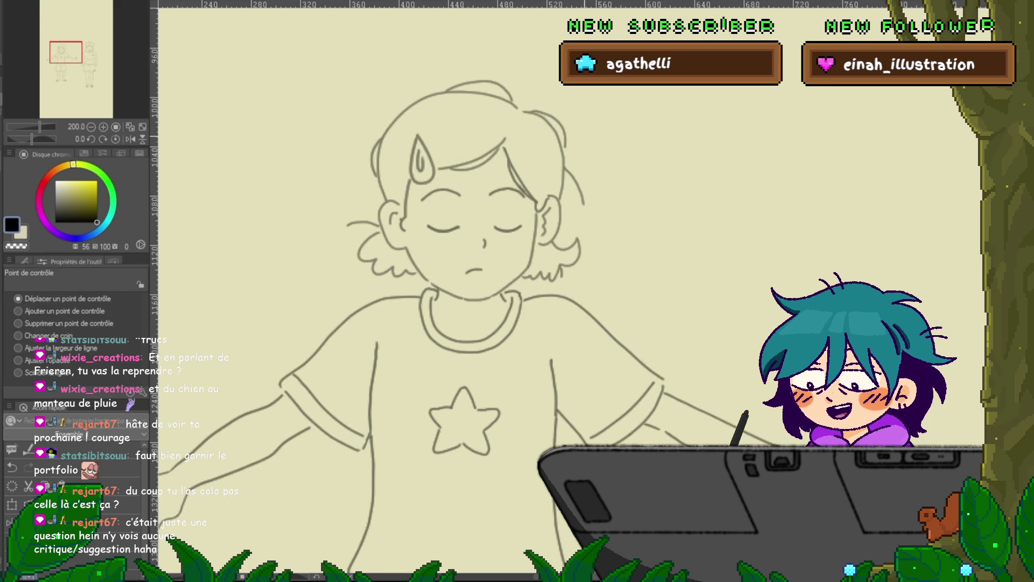
key("ctrl+z")
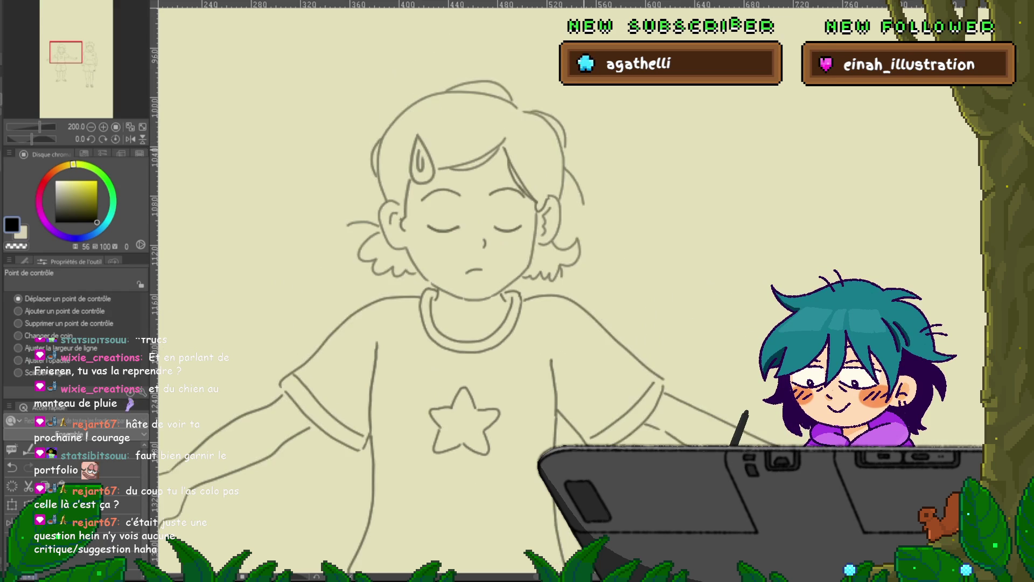
key("ctrl+z")
key("ctrl+y")
key("ctrl+z")
key("ctrl+y")
key("ctrl+z")
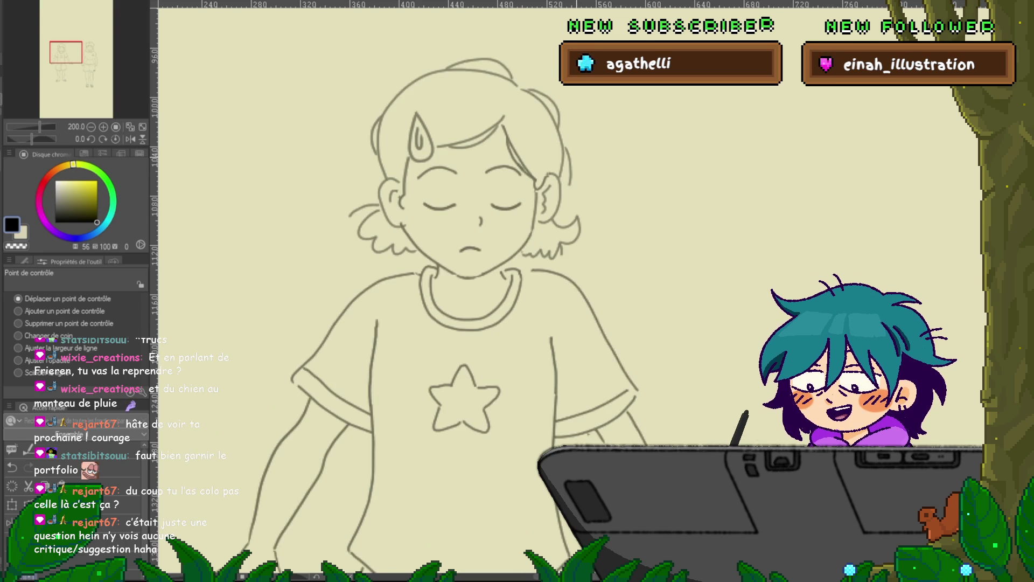
Step: Lasso and transform the hair tuft left of her face
key("m")
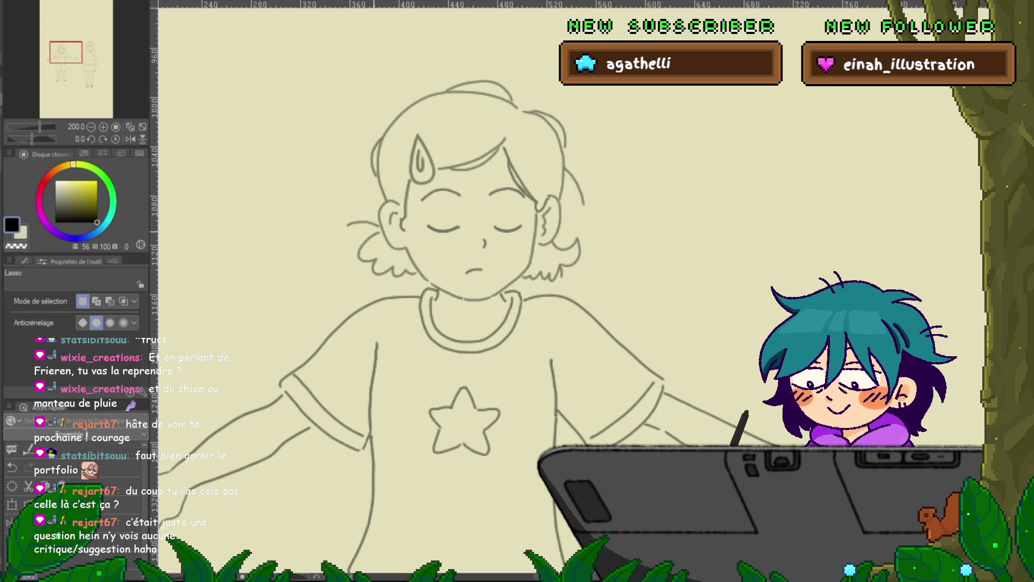
mouse_move(381, 231)
left_mouse_down()
mouse_move(416, 280)
mouse_move(353, 252)
mouse_move(377, 230)
left_mouse_up()
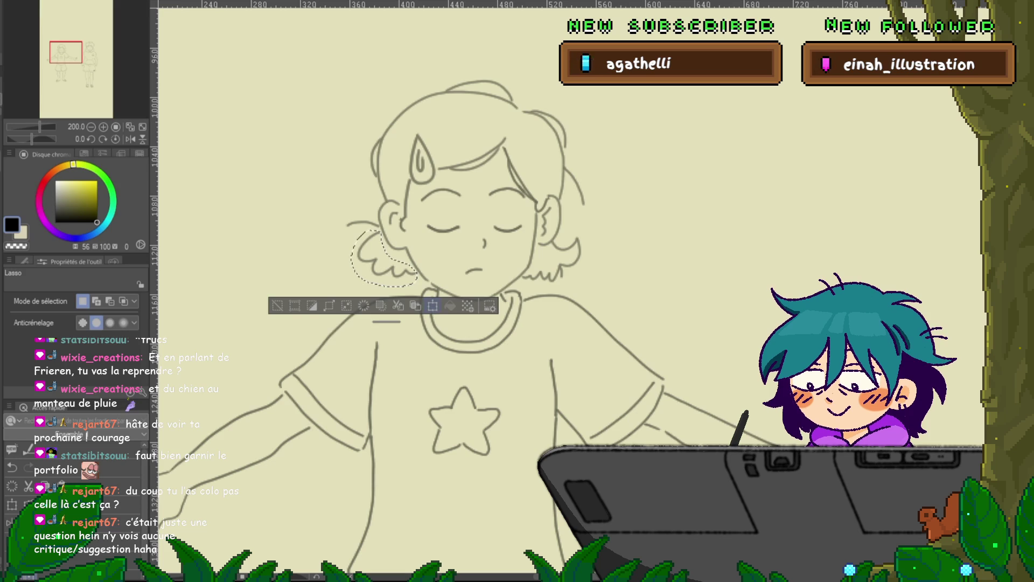
key("ctrl+t")
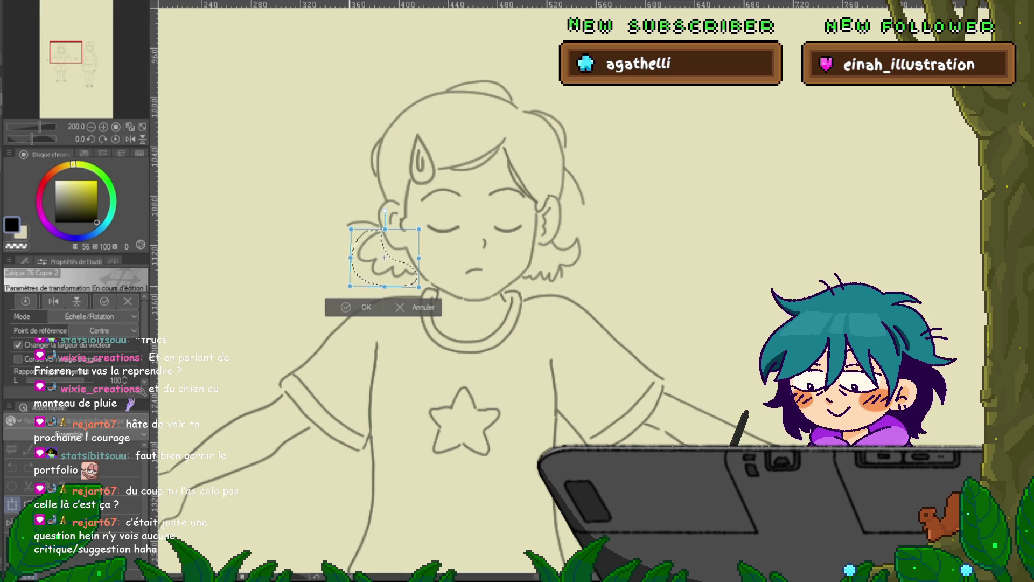
key("Return")
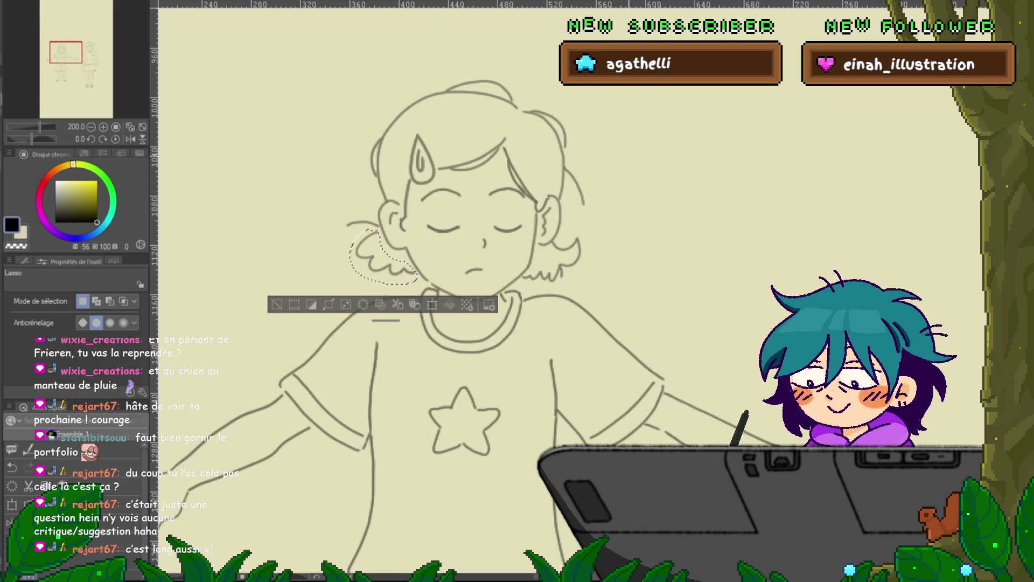
key("ctrl+d")
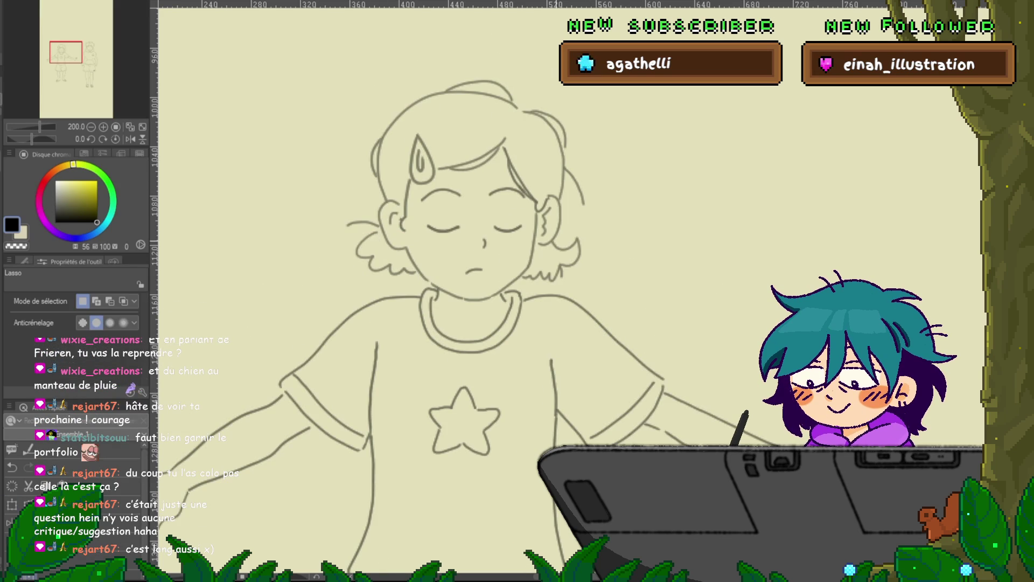
Step: Select the hair tuft right of her face, cancel its transform, and switch to control-point editing
mouse_move(554, 241)
left_mouse_down()
mouse_move(590, 245)
mouse_move(560, 288)
mouse_move(551, 242)
left_mouse_up()
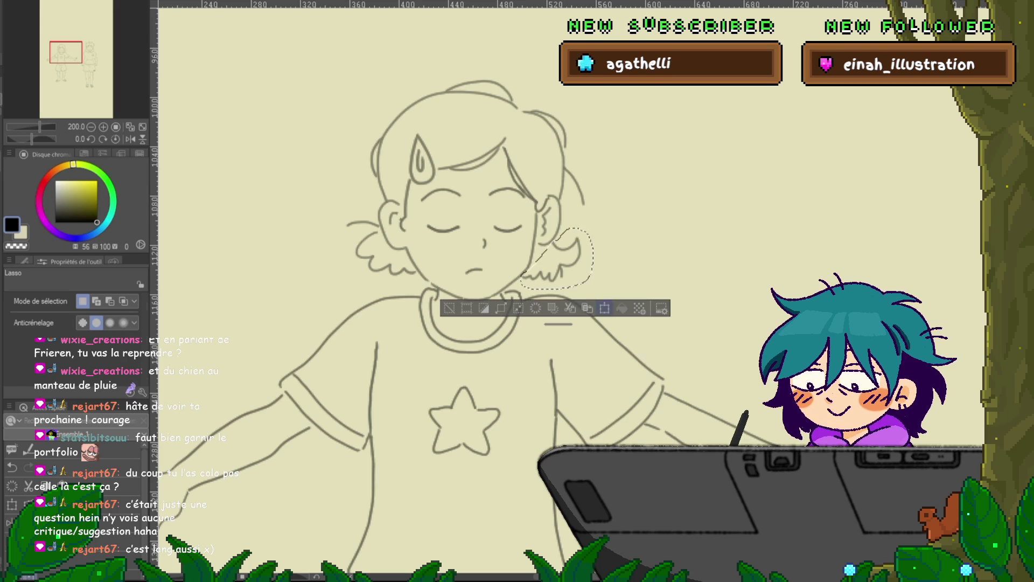
key("ctrl+t")
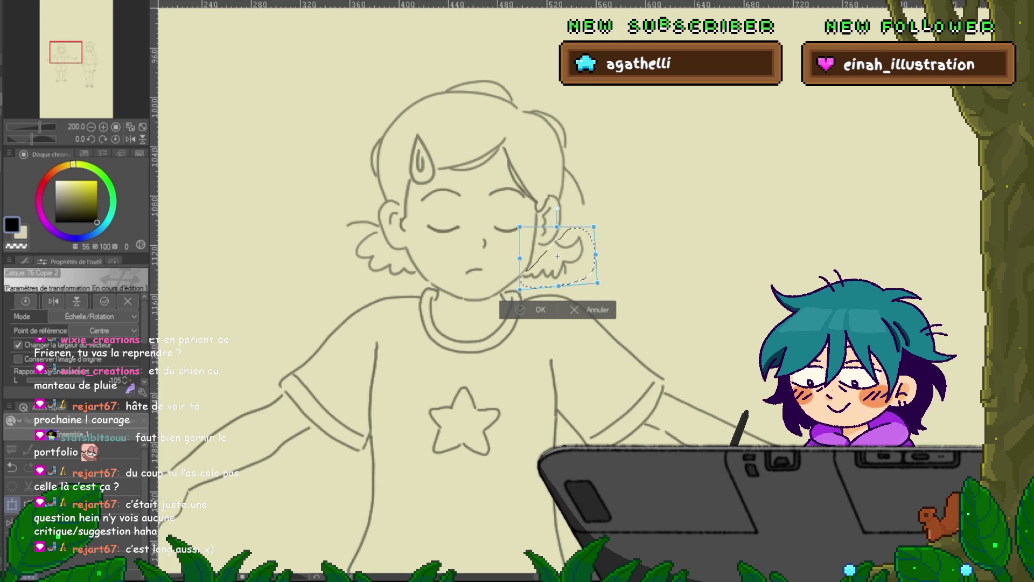
key("Escape")
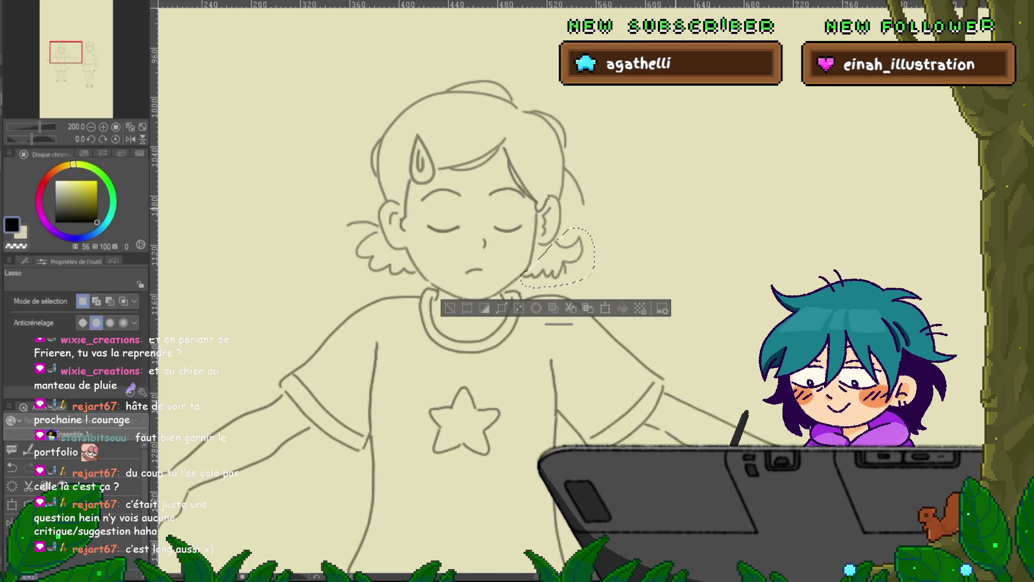
key("ctrl+d")
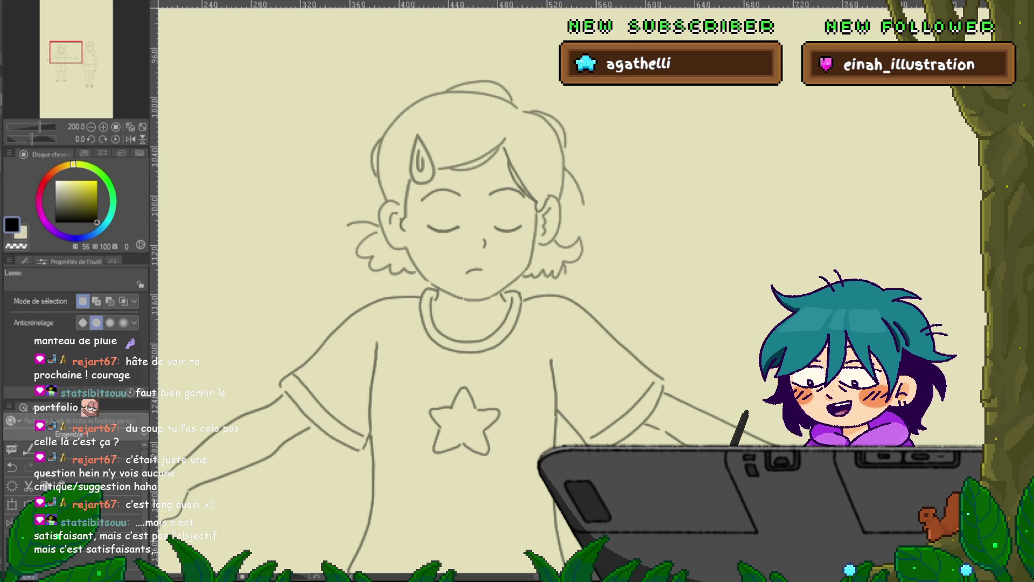
key("y")
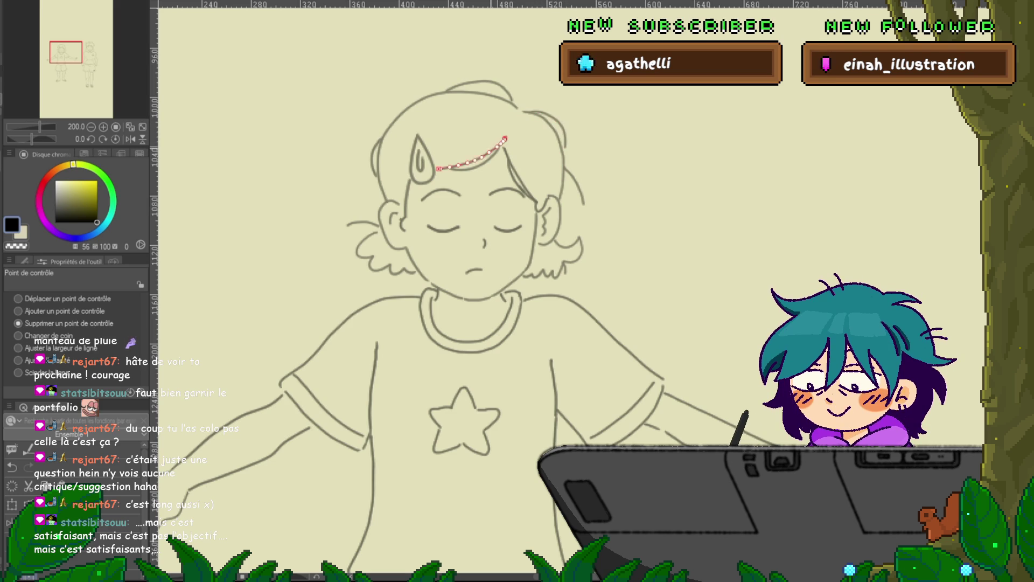
Step: Lasso the hair strand on top of her head and rotate it slightly into place
left_click(19, 298)
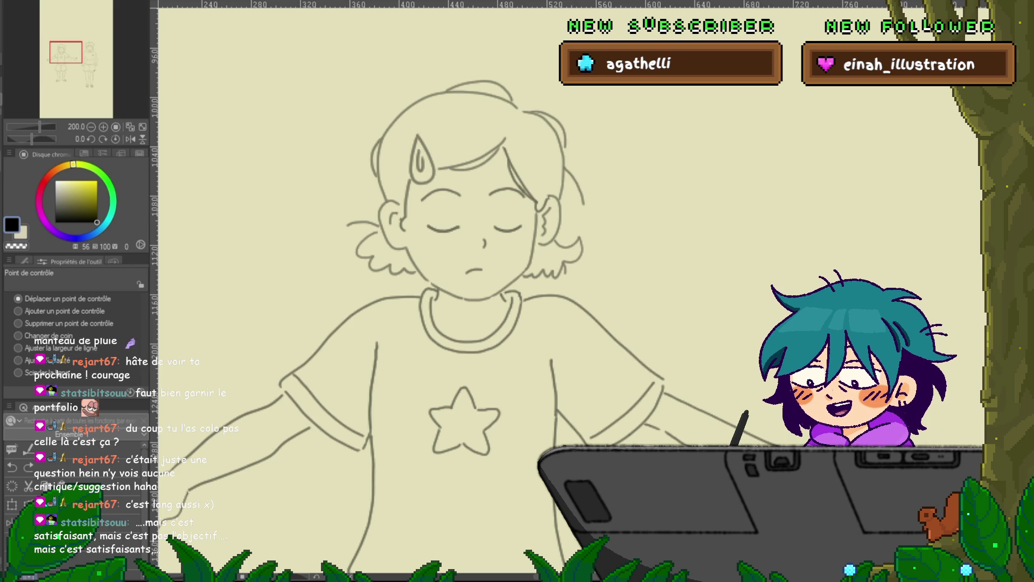
key("m")
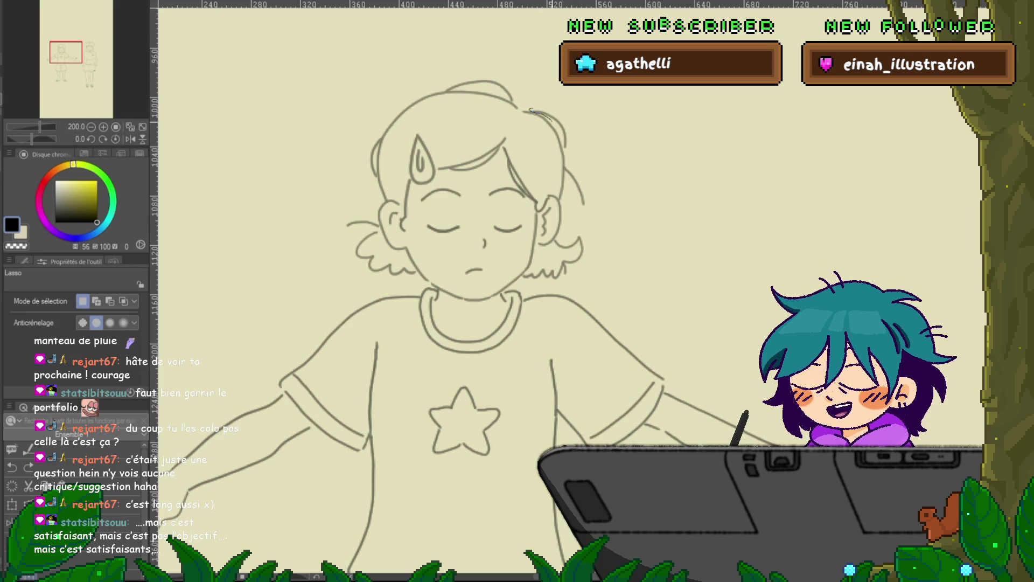
left_click_drag(531, 111, 529, 108)
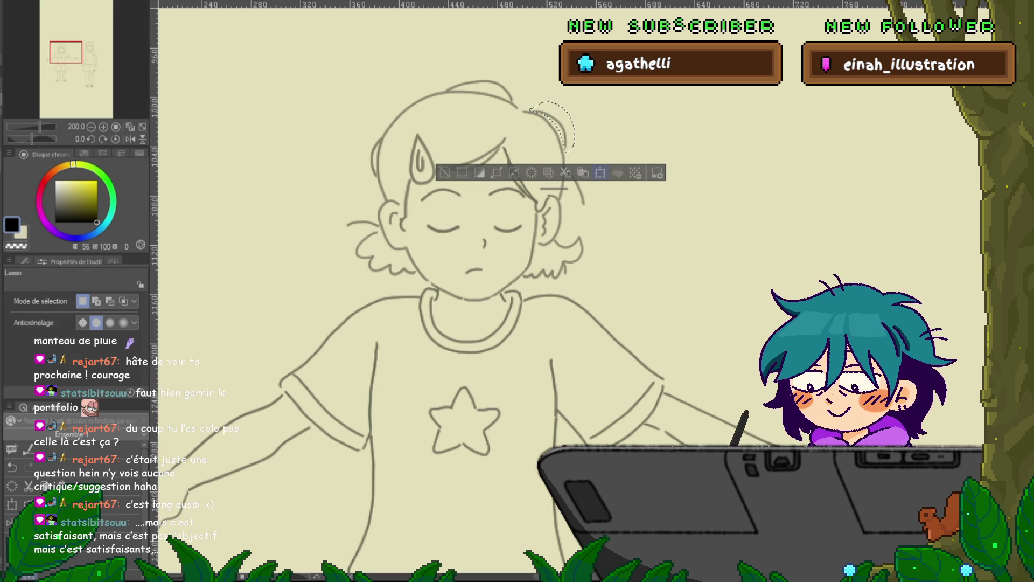
key("ctrl+t")
left_click_drag(572, 158, 581, 149)
key("Return")
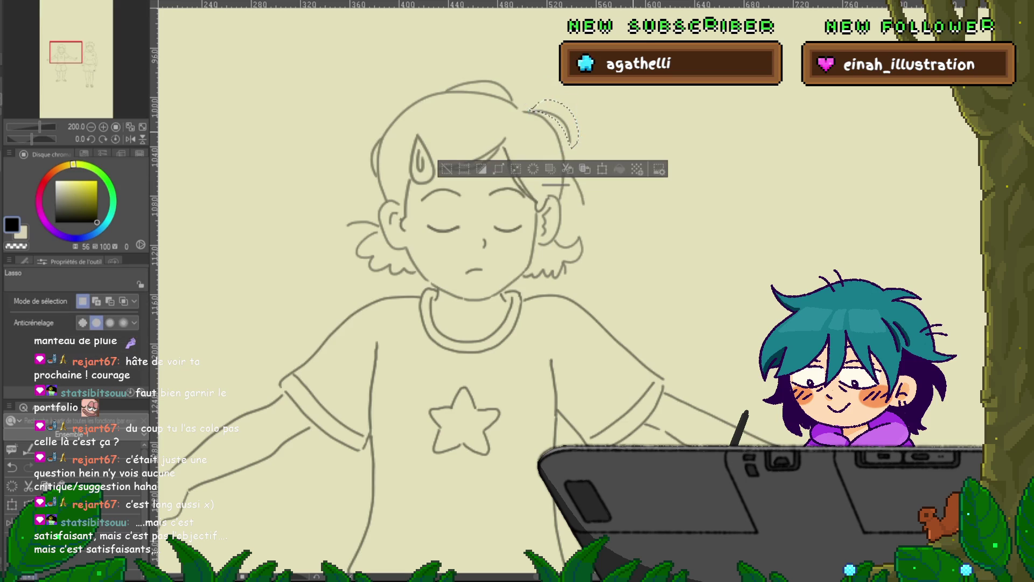
Step: Step through neighbouring frames to check the strand, clear the selection, and switch to control-point editing
key("Right")
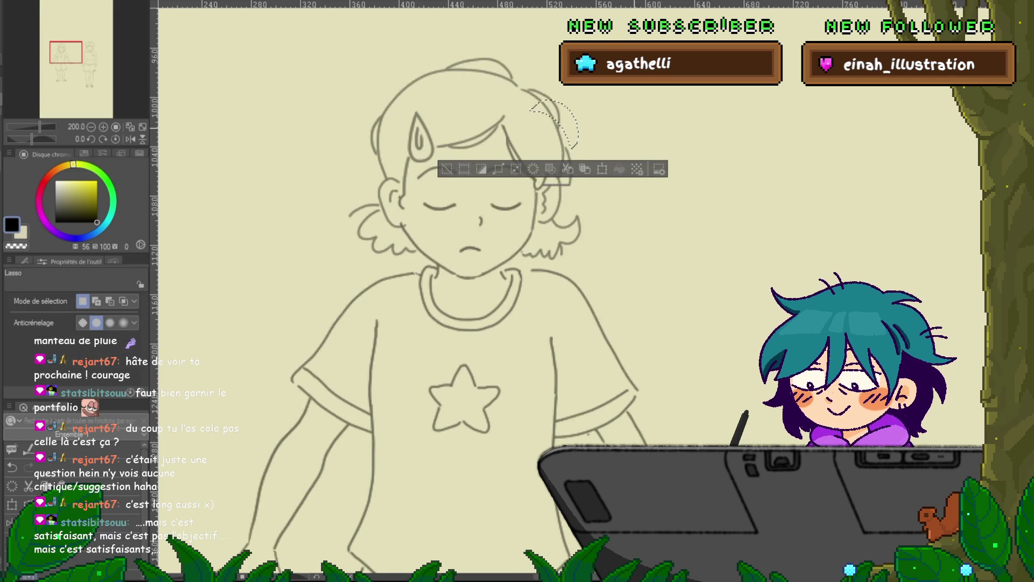
key("Right")
key("Right")
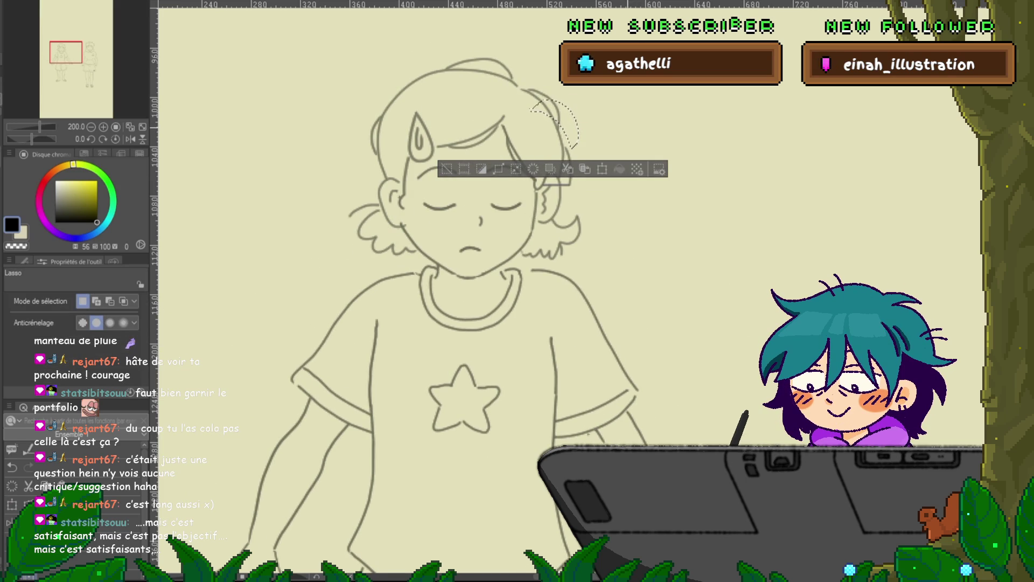
key("Left")
key("ctrl+d")
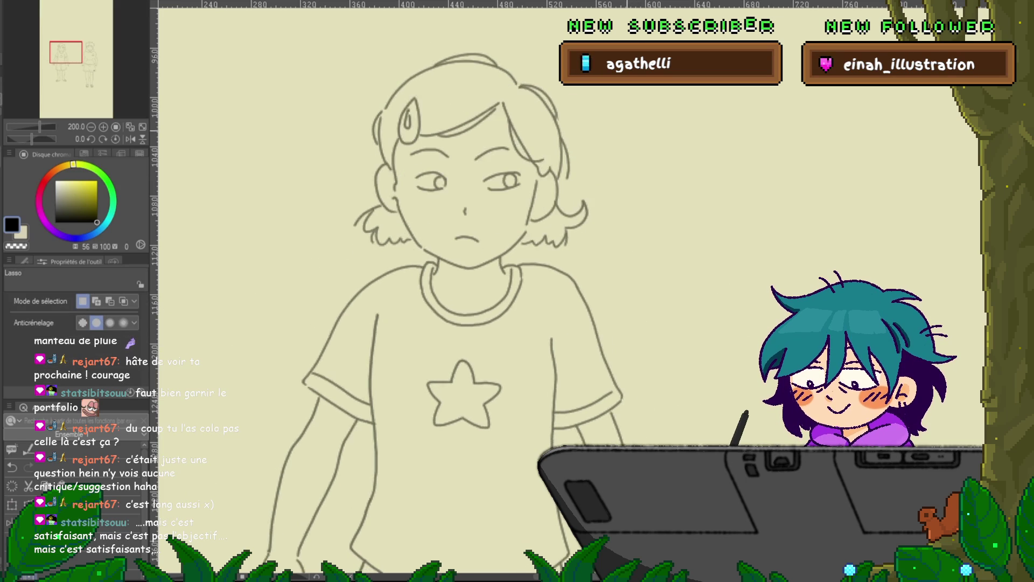
key("y")
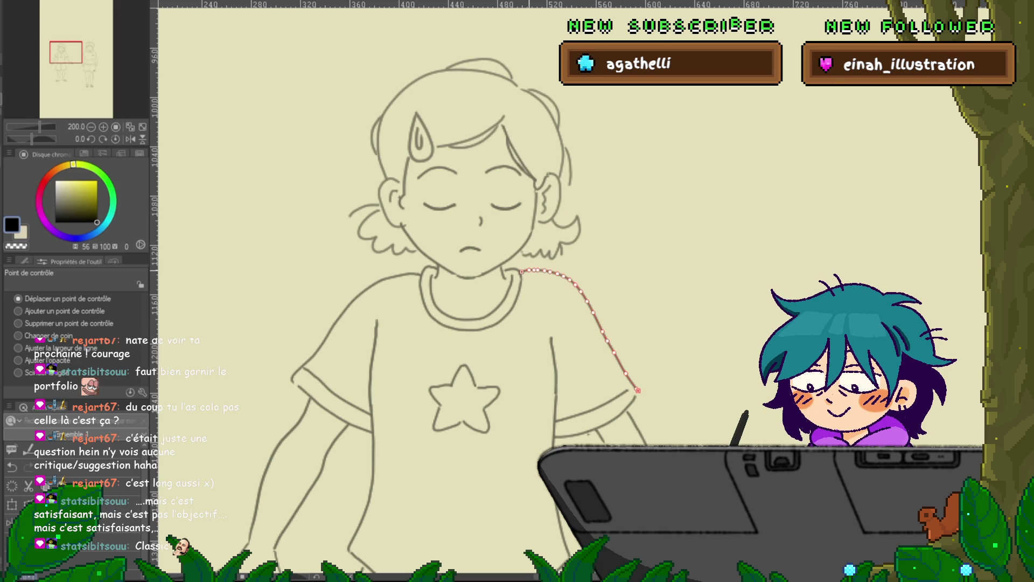
Step: Delete stray control points on the shoulder and collar lines while stepping through frames
key("Right")
key("Left")
key("Right")
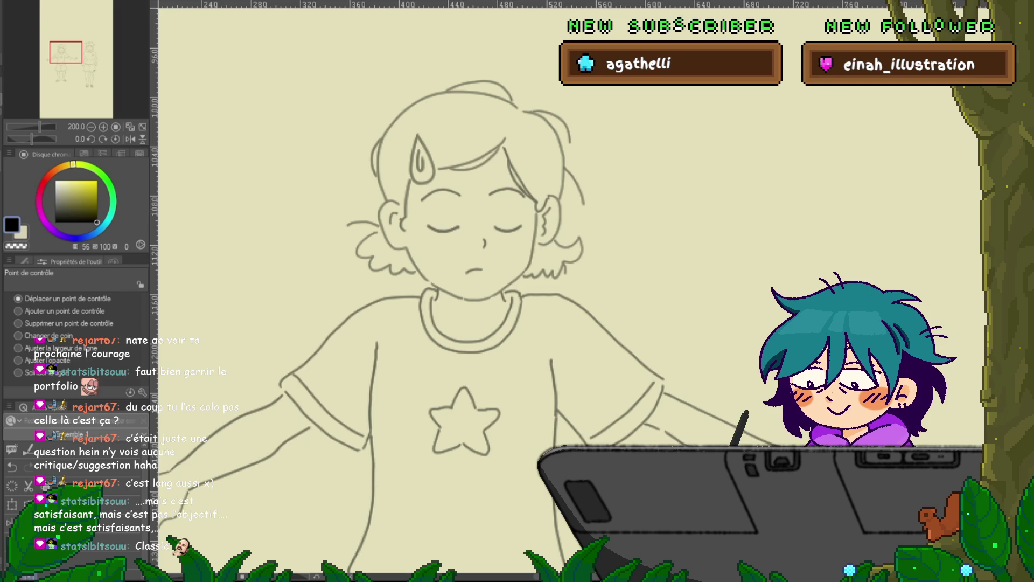
left_click(18, 323)
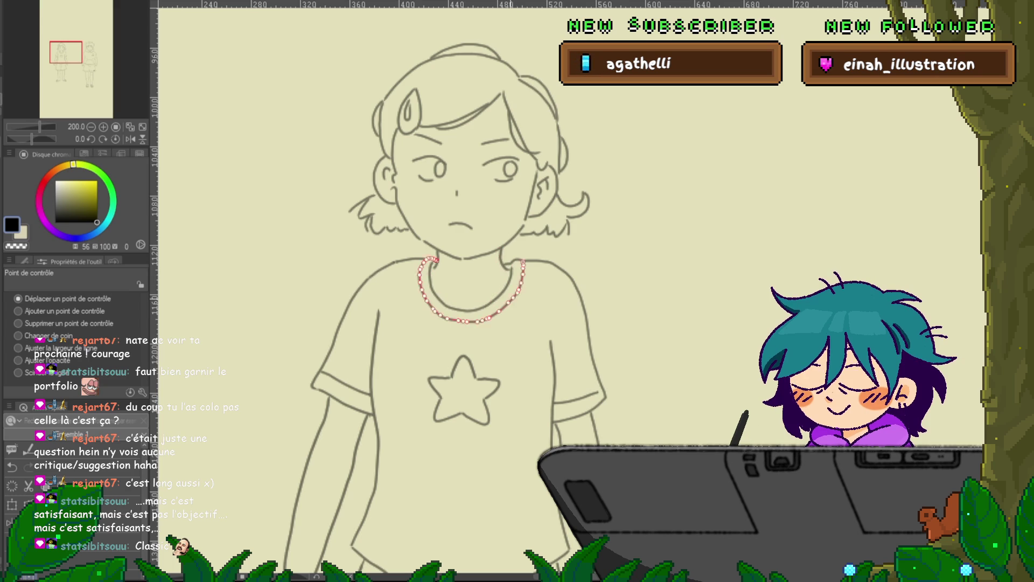
key("Right")
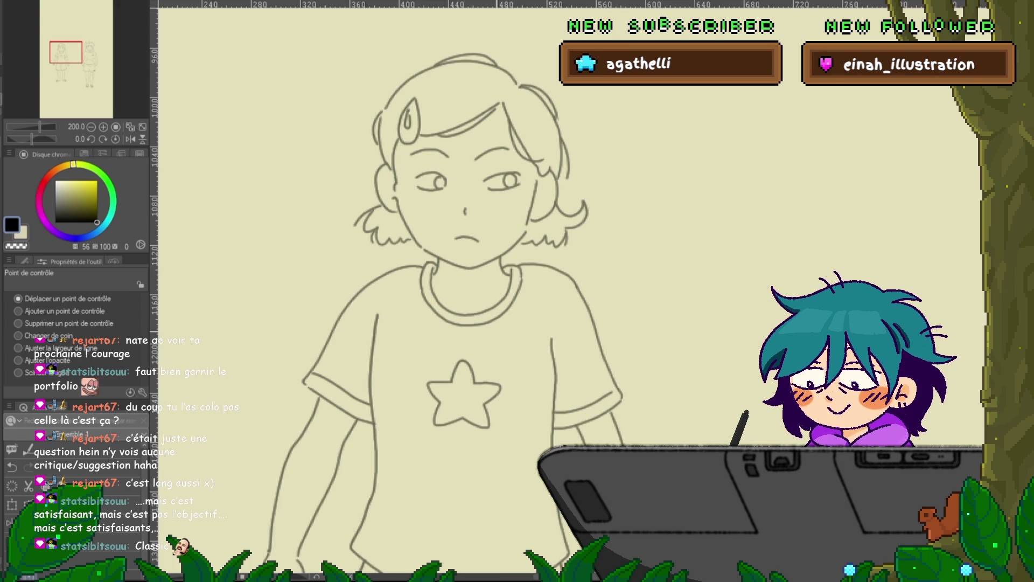
key("Right")
key("Right")
key("Right")
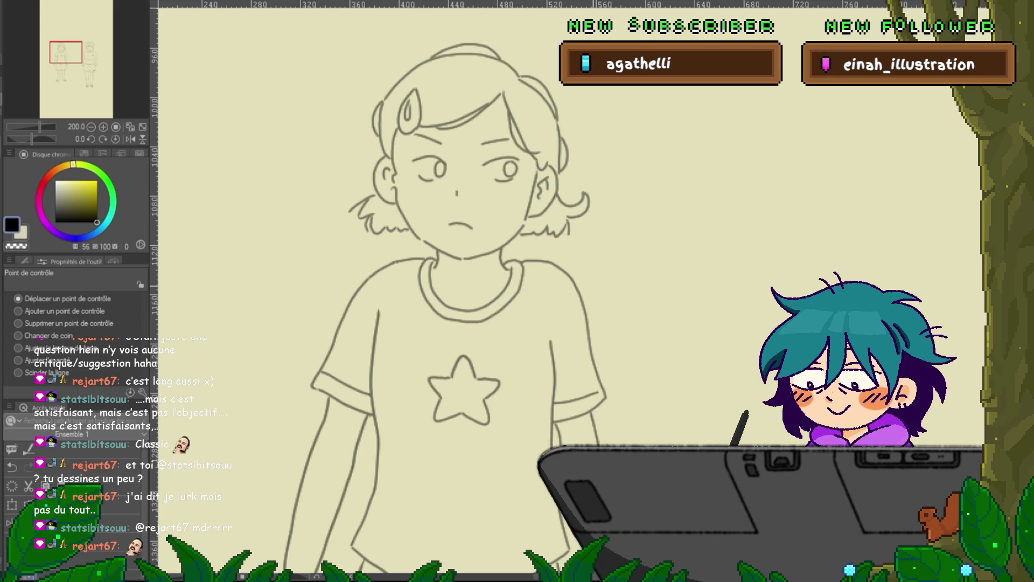
key("ctrl+z")
key("ctrl+y")
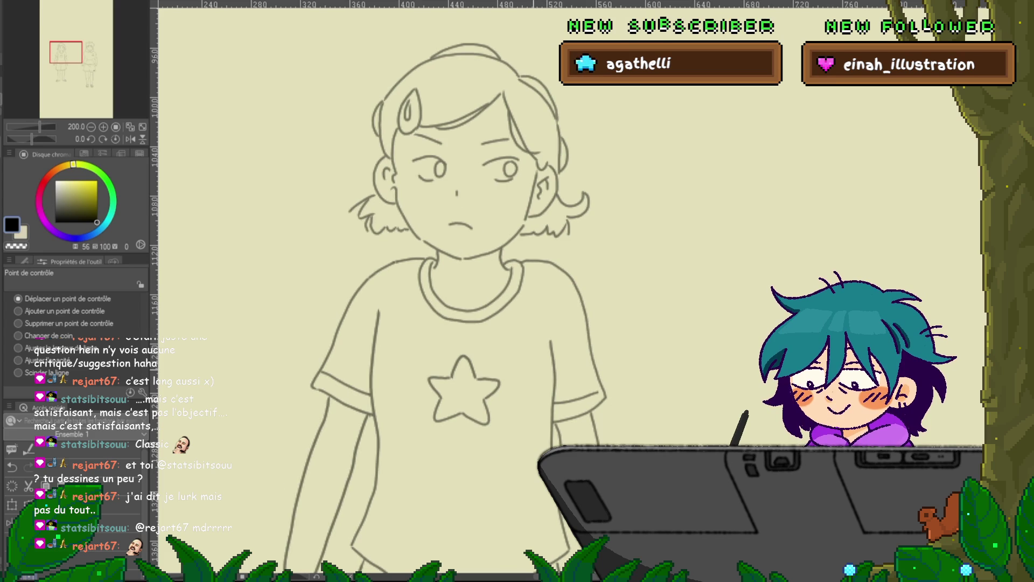
key("ctrl+z")
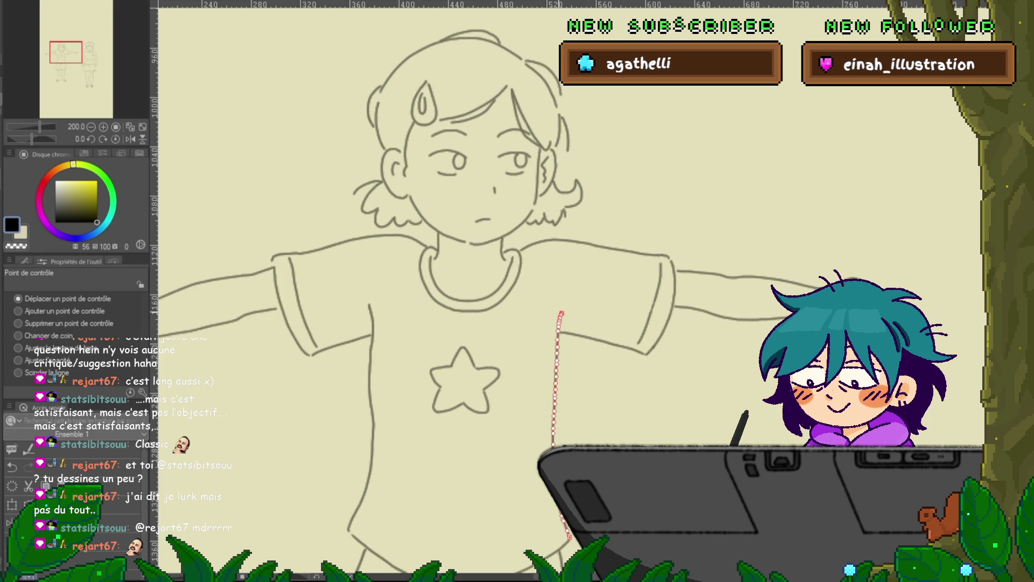
key("ctrl+0")
key("ctrl+minus")
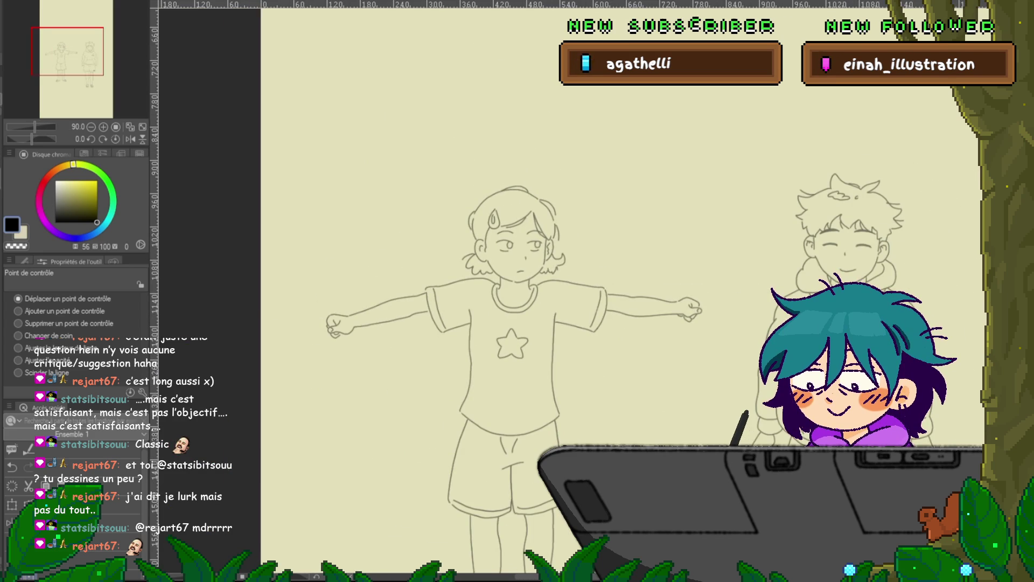
key("space")
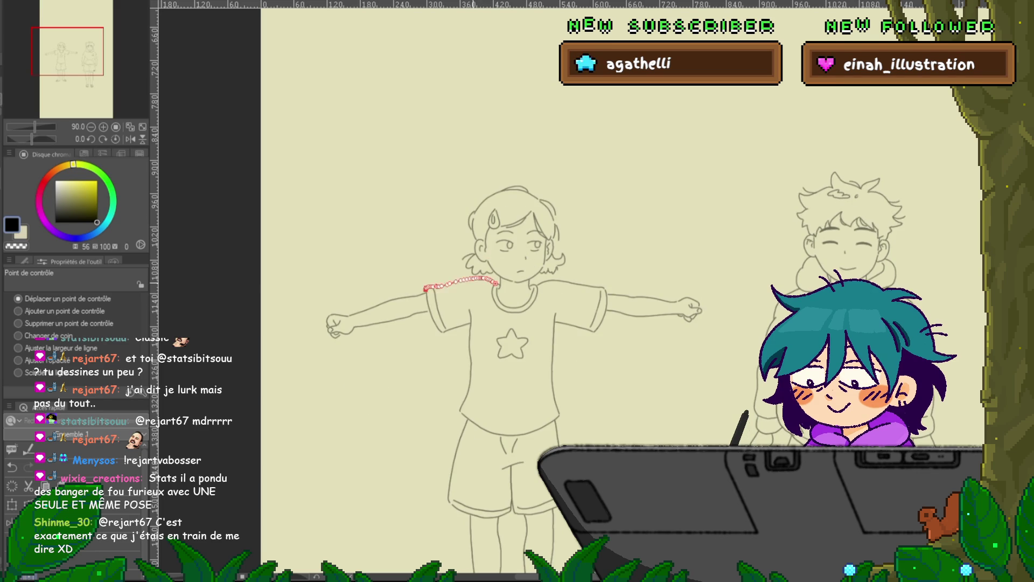
scroll(493, 265, "up", 5)
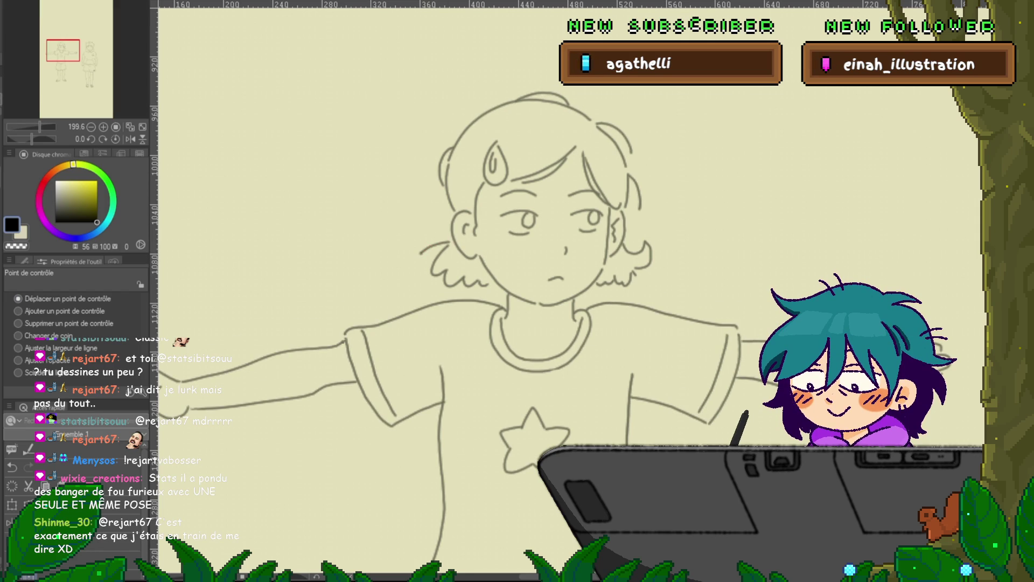
Step: Lasso and transform the small hair strand beside her face on the arms-out frame, then compare frames
key("m")
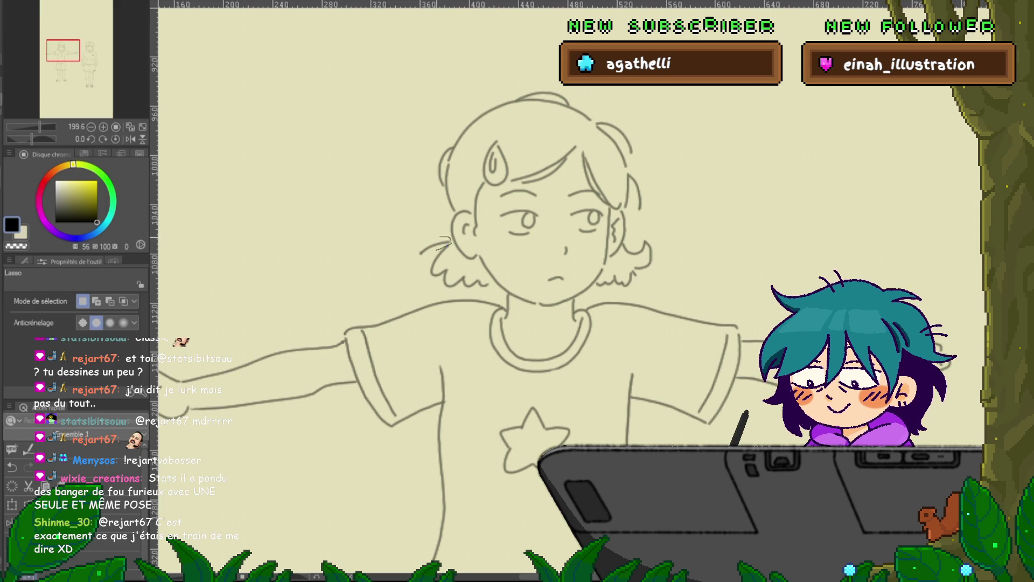
left_click_drag(450, 238, 447, 243)
key("ctrl+t")
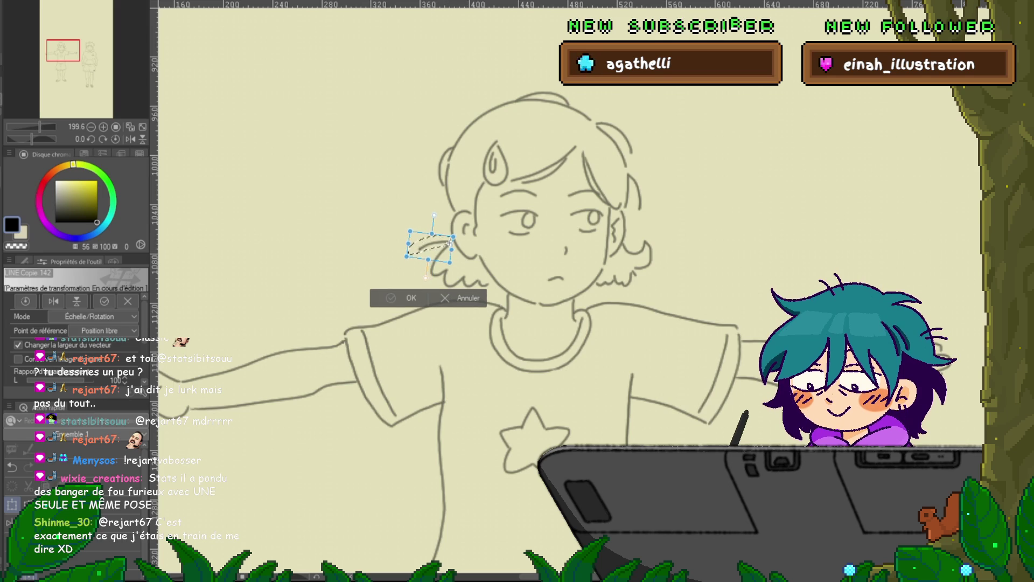
key("Return")
key("ctrl+period")
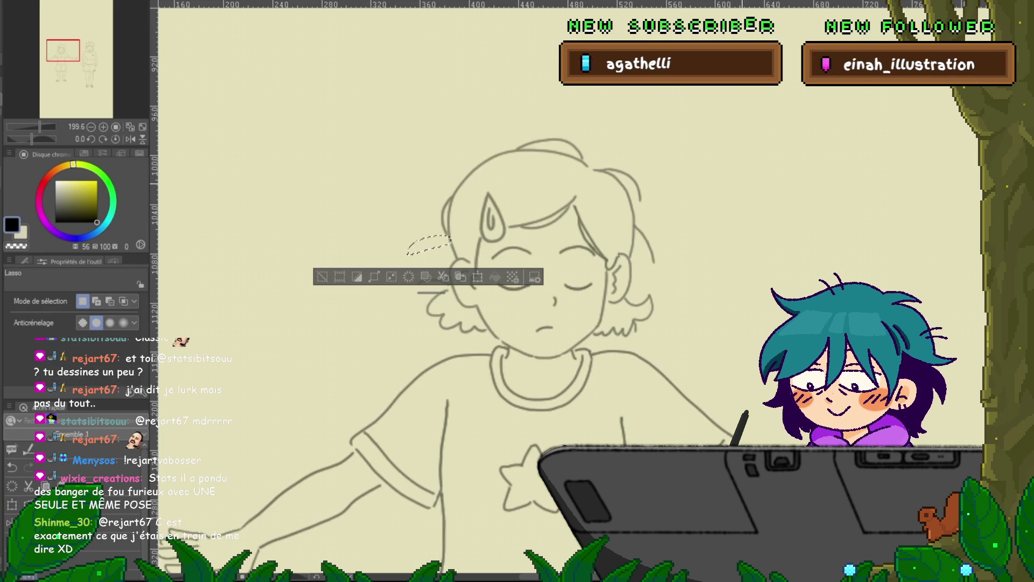
key("ctrl+d")
key("ctrl+comma")
key("ctrl+period")
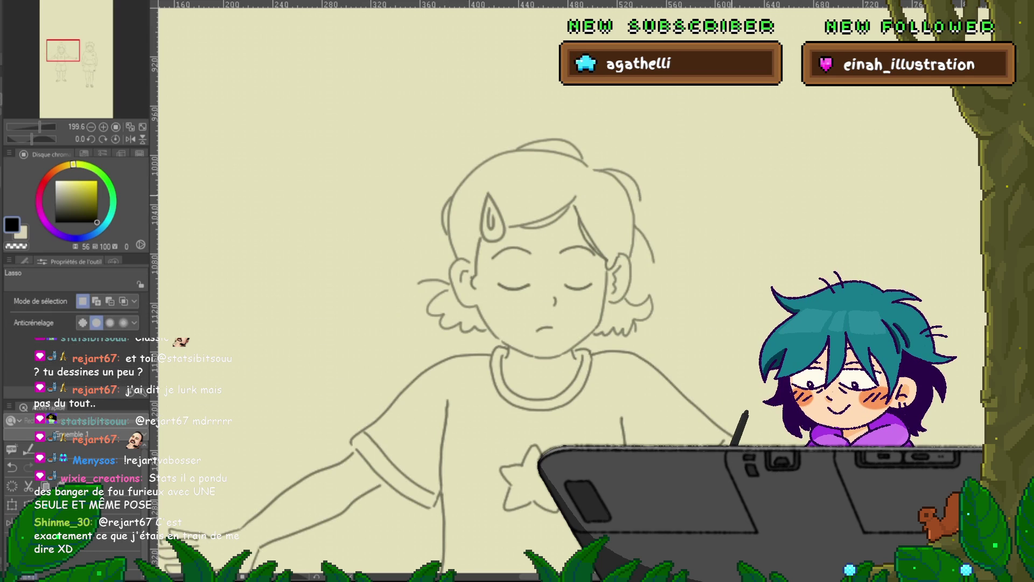
key("ctrl+comma")
key("ctrl+period")
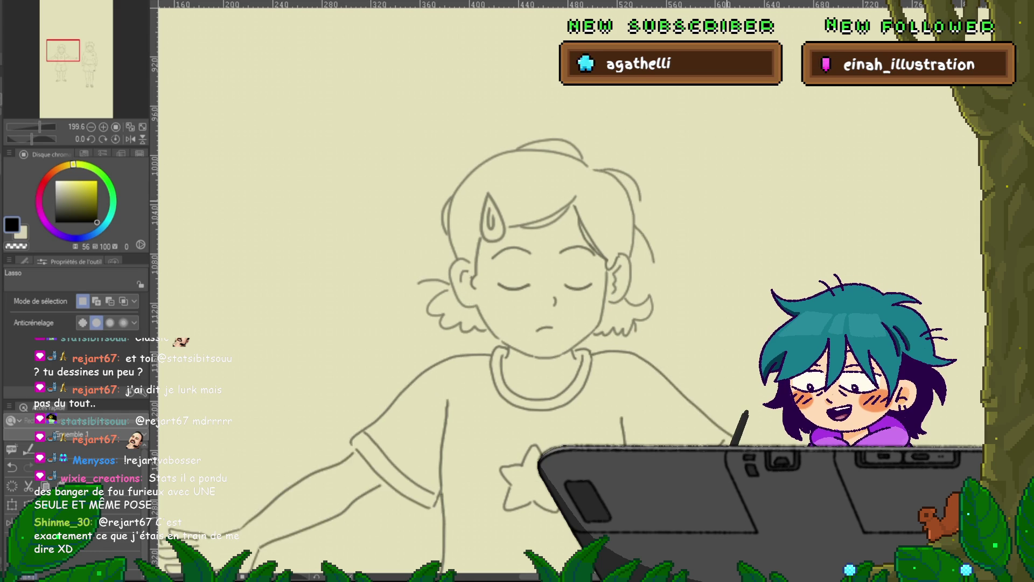
key("ctrl+period")
key("ctrl+period")
key("ctrl+period")
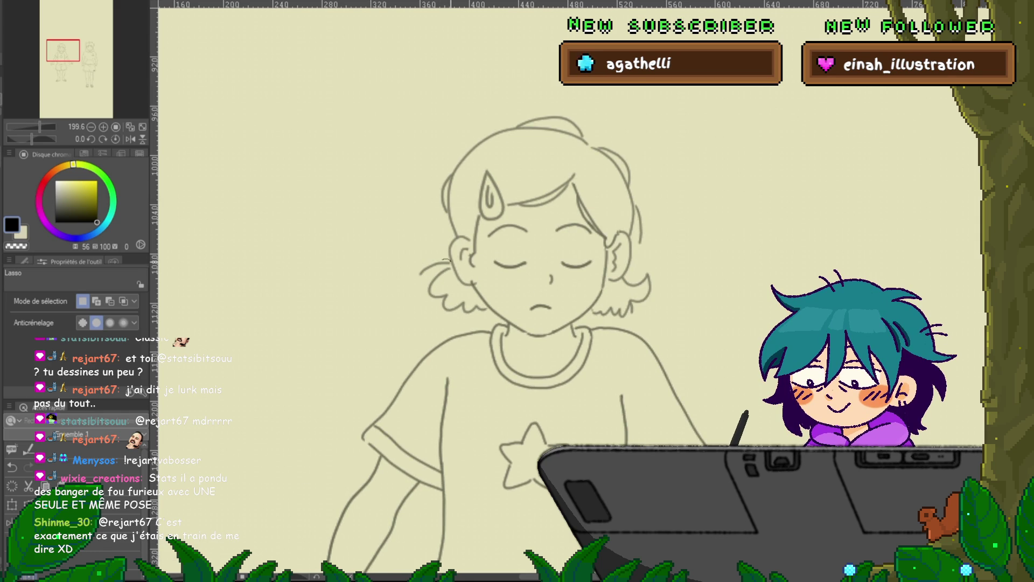
Step: Transform the same hair strand on the eyes-closed frame, deselect, and pick the cheek line with Control Point
left_click_drag(426, 254, 430, 275)
key("ctrl+t")
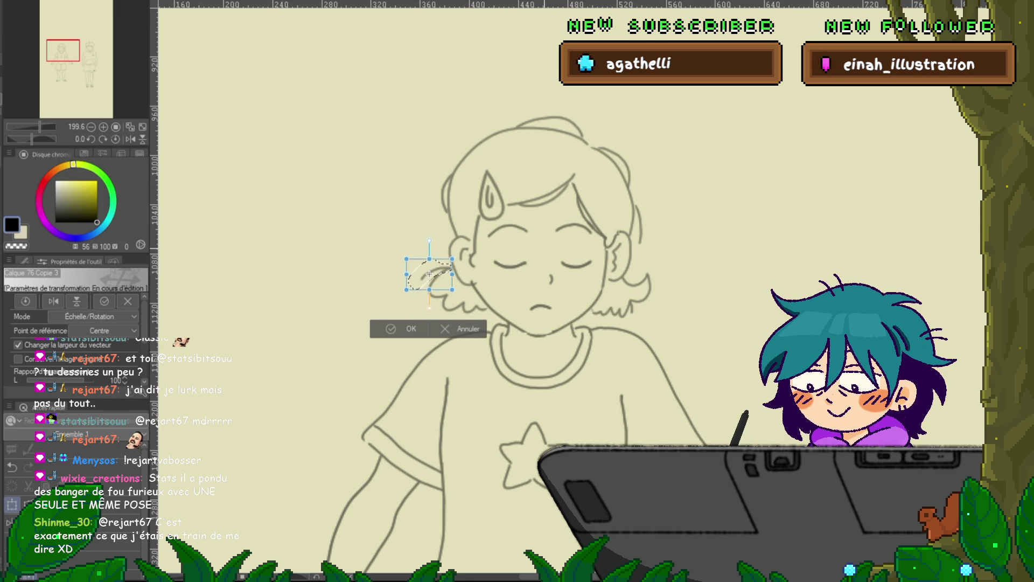
key("Return")
key("ctrl+comma")
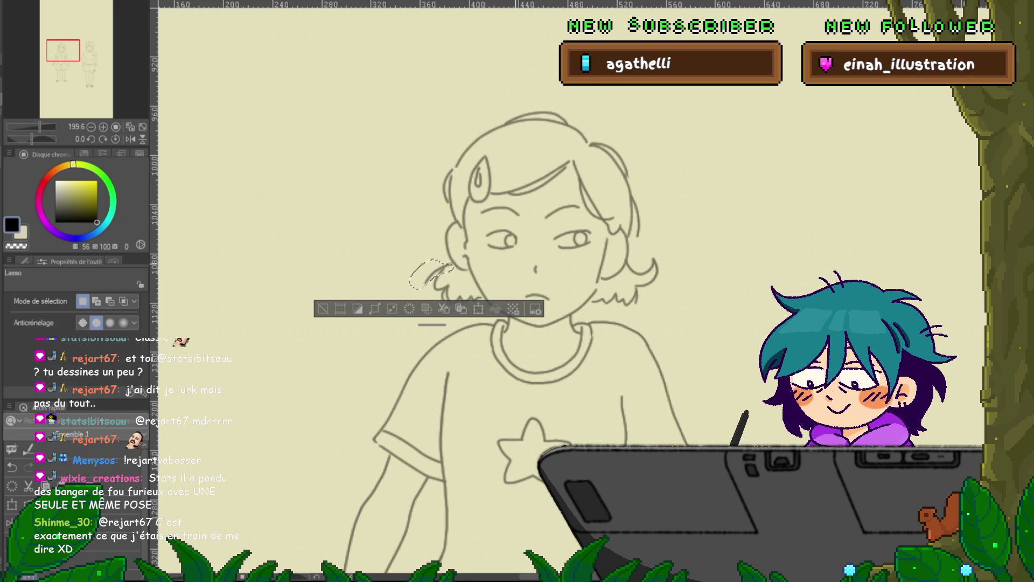
key("ctrl+d")
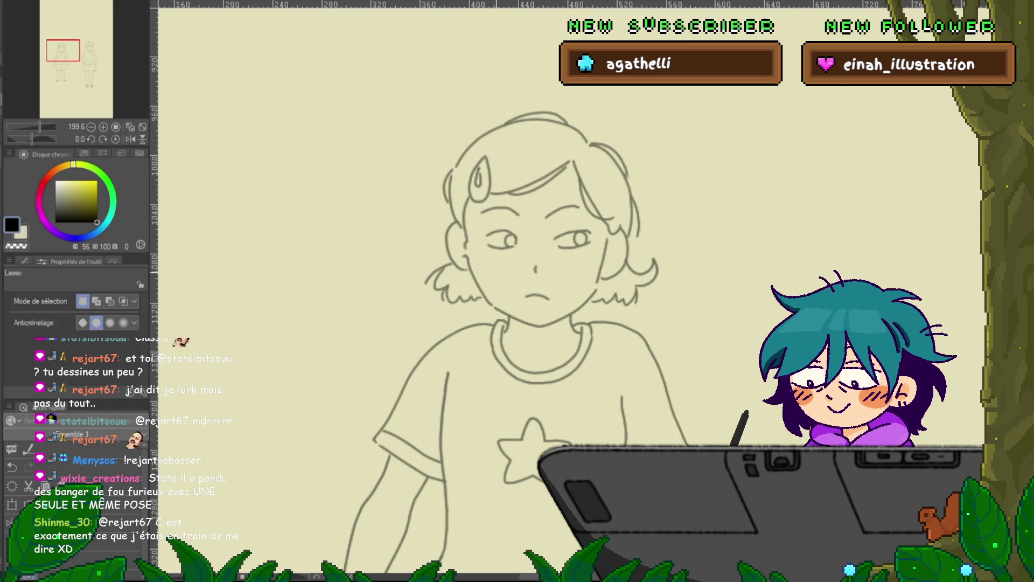
key("y")
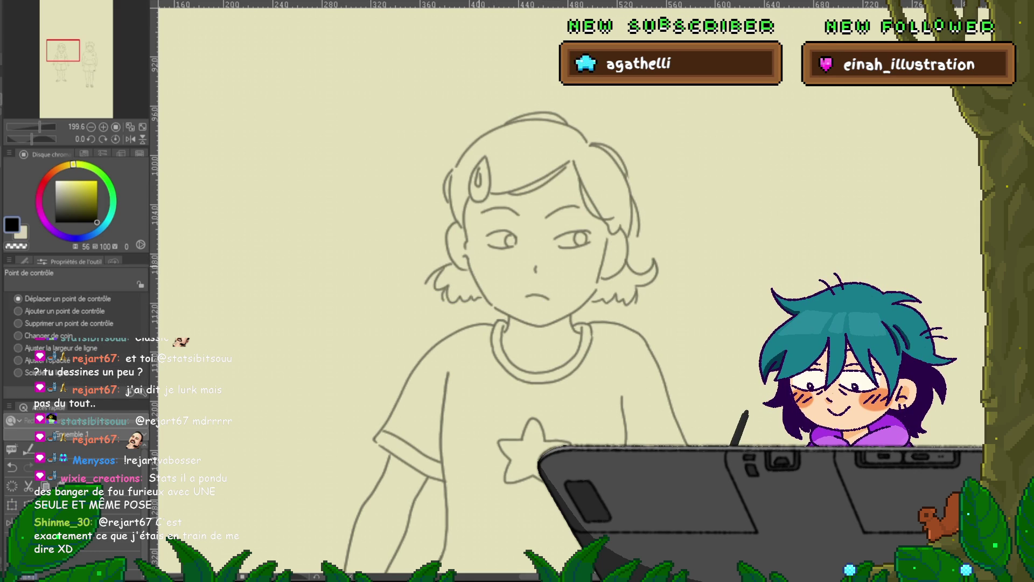
left_click(479, 286)
key("Delete")
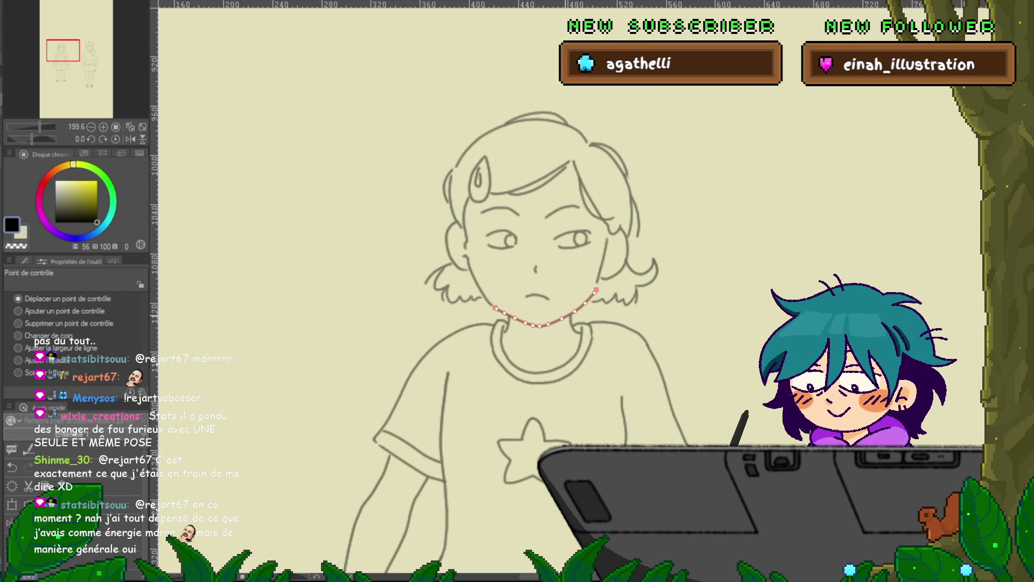
Step: Select the jaw and nearby lines, reshape the small hair strand's top, and remove extra control points
left_click(602, 262)
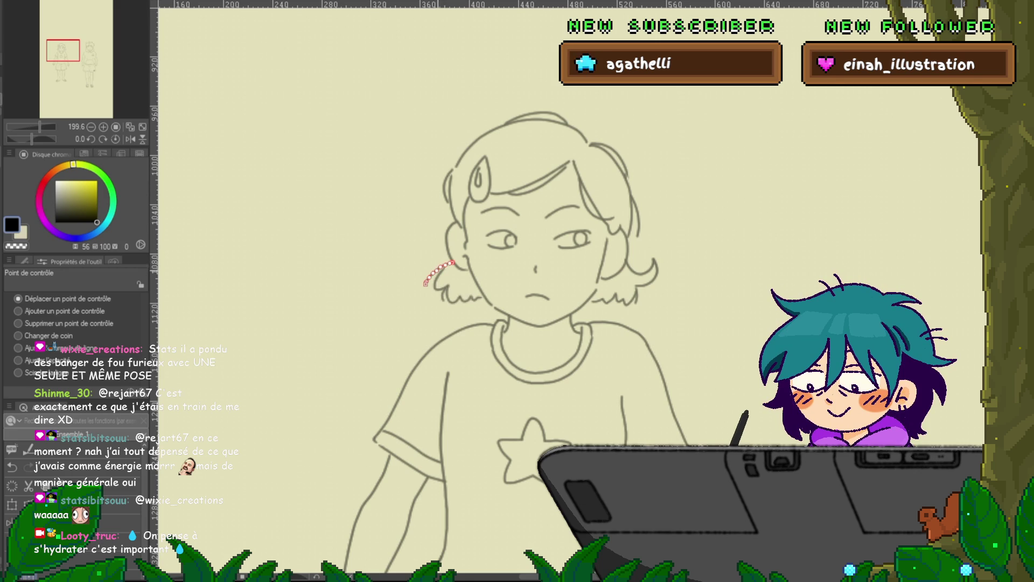
left_click(426, 355)
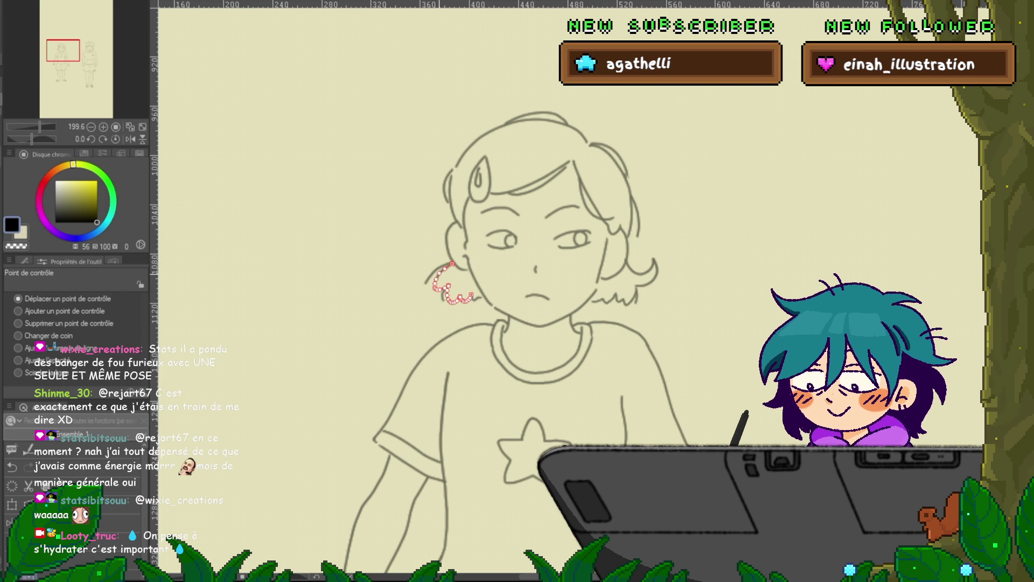
key("Right")
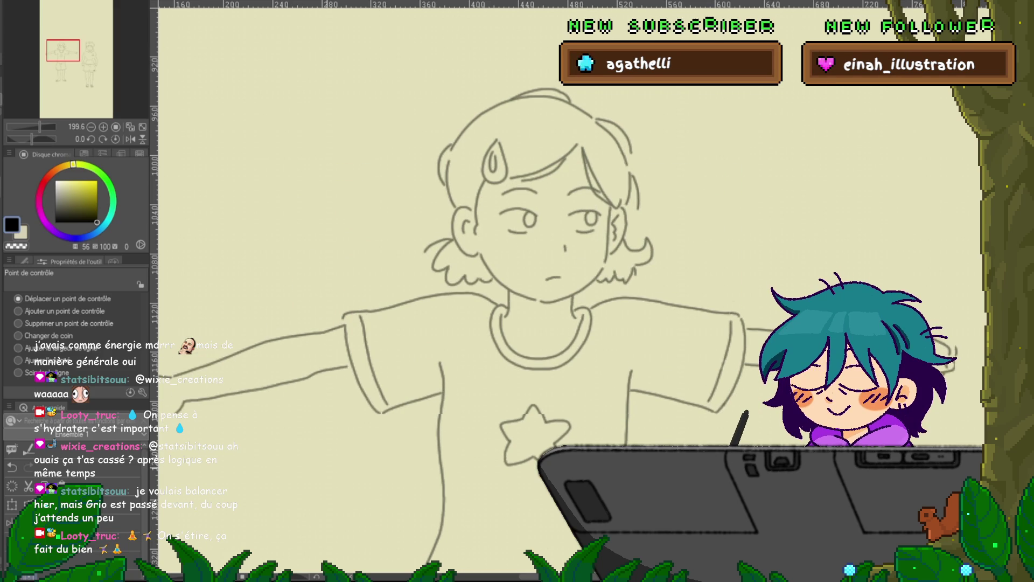
left_click(438, 251)
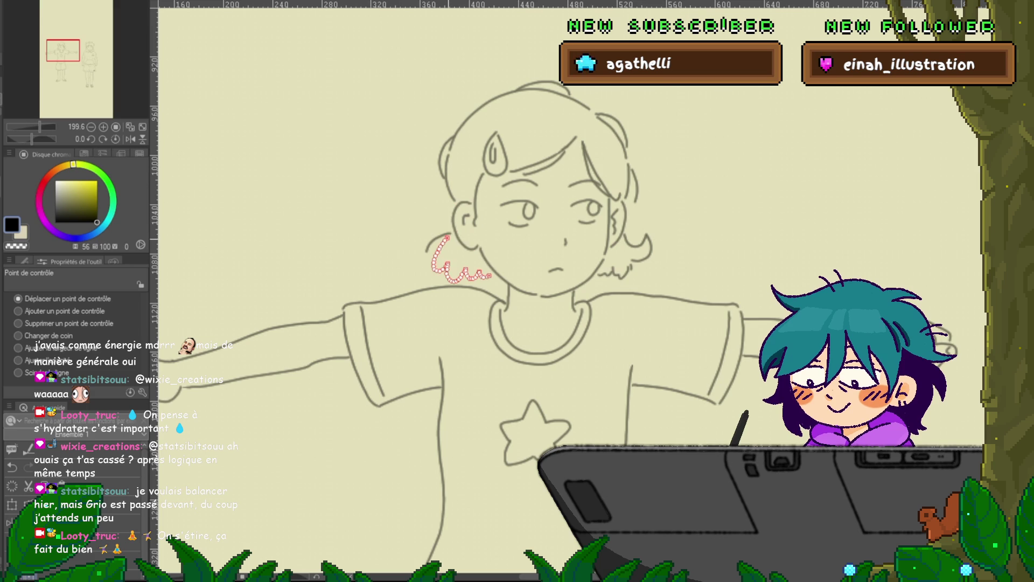
left_click_drag(447, 238, 454, 236)
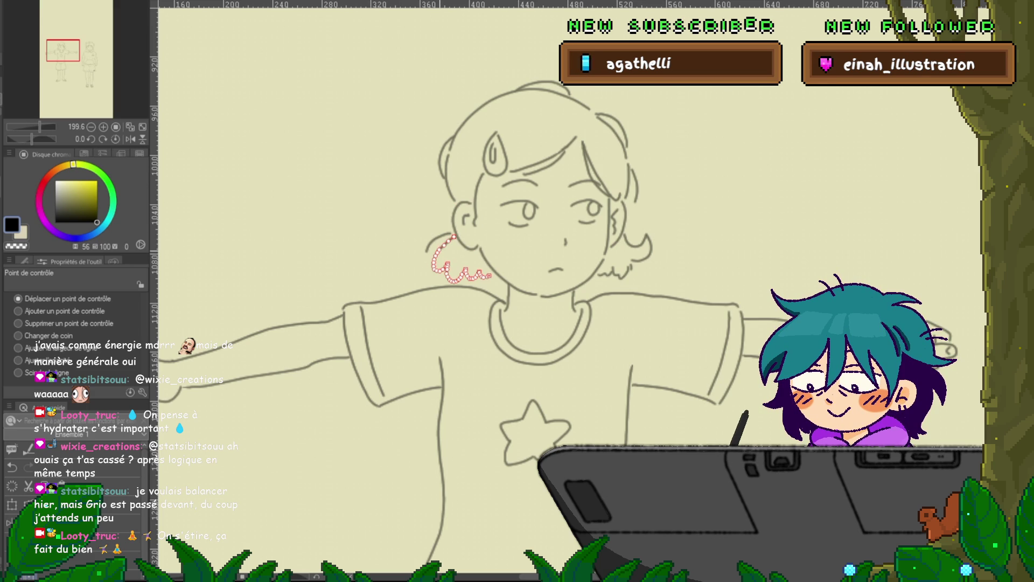
left_click(18, 324)
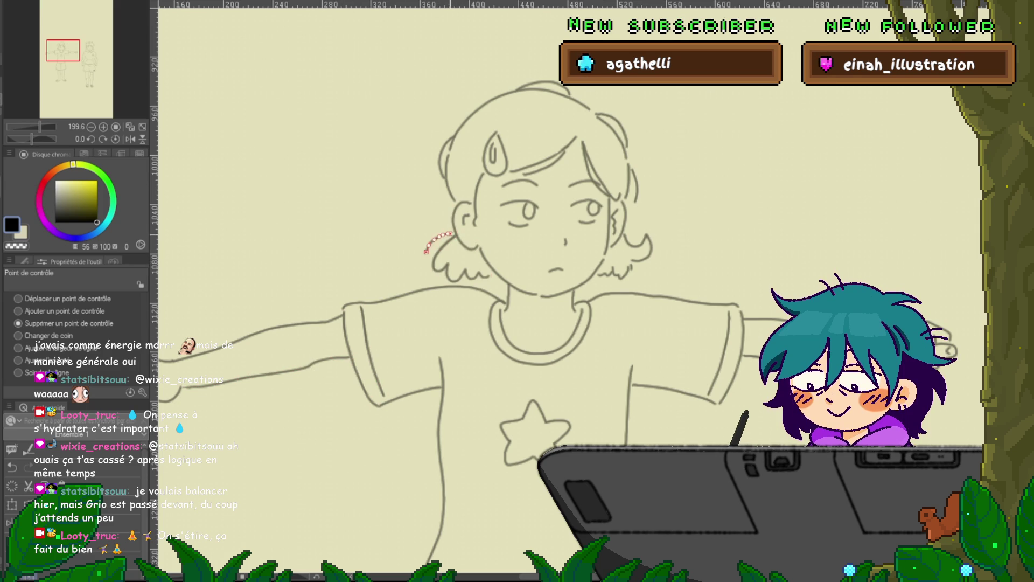
key("m")
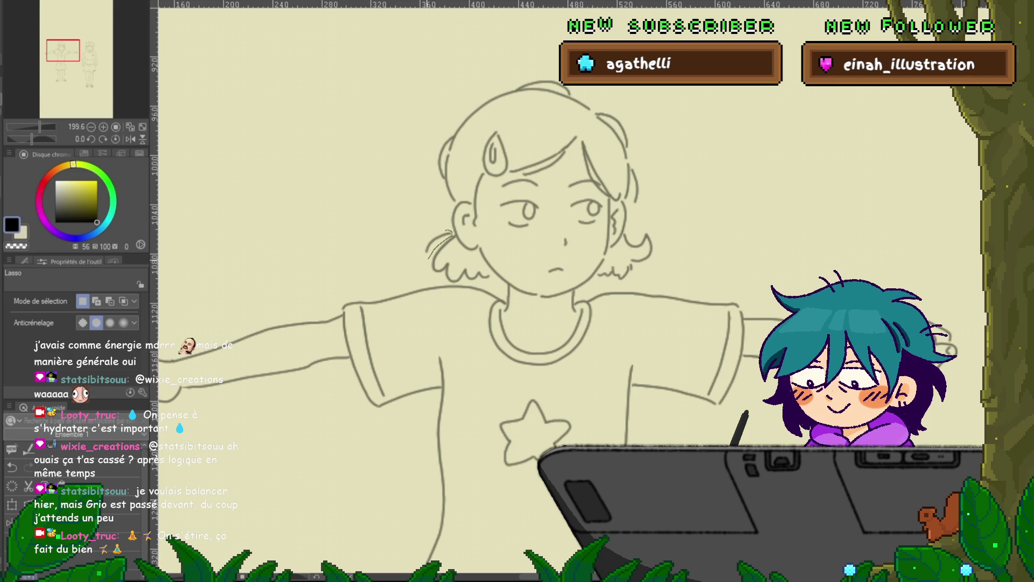
Step: Transform the lassoed hair strand beside the left ear, then compare it with the neighbouring frame
left_click_drag(437, 231, 434, 231)
key("ctrl+t")
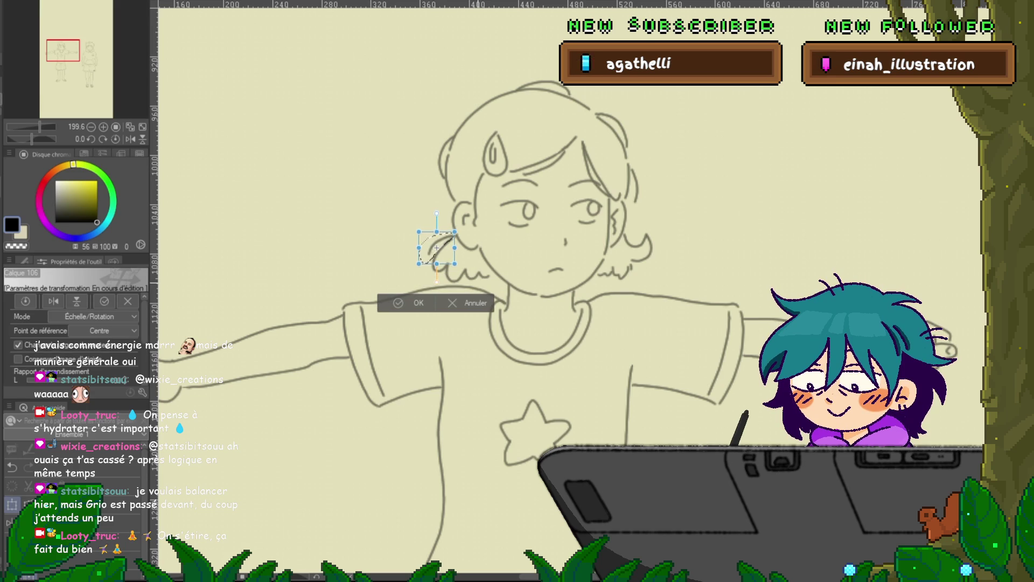
key("Return")
key("ctrl+d")
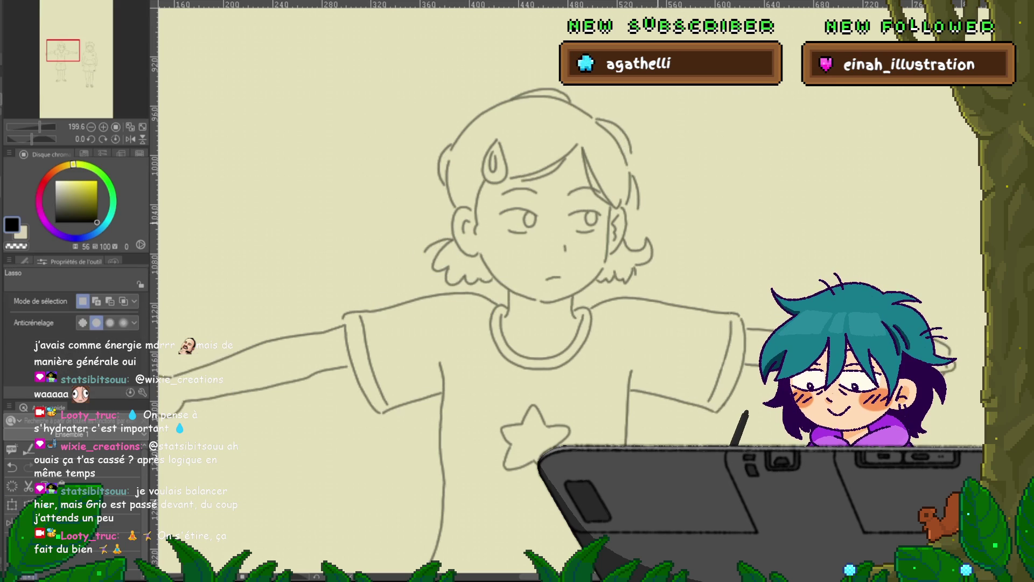
key("ctrl+z")
key("ctrl+y")
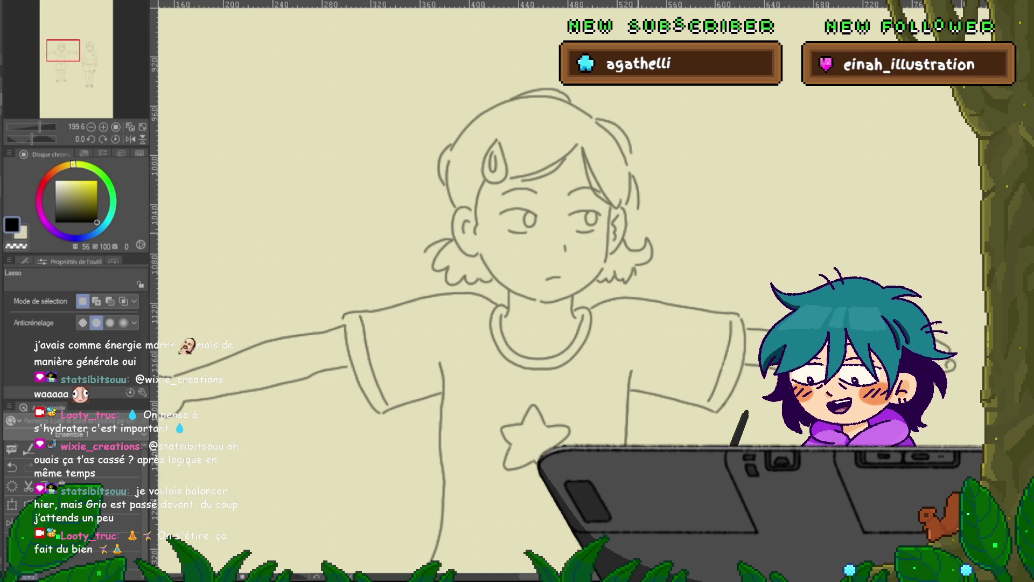
key("ctrl+z")
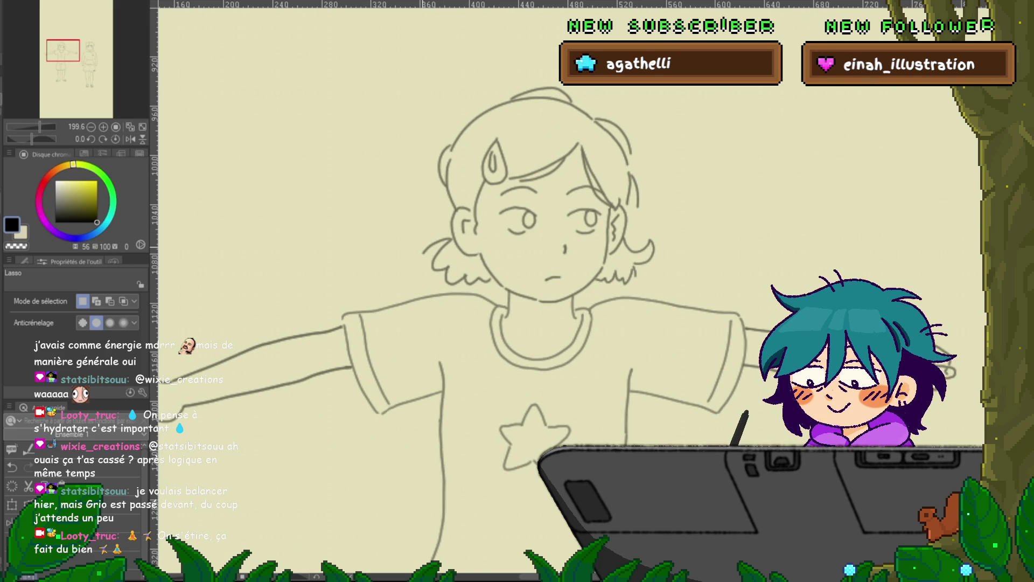
Step: Scale and rotate the hair curl beside the ear, flipping frames to check it
left_click_drag(448, 234, 412, 264)
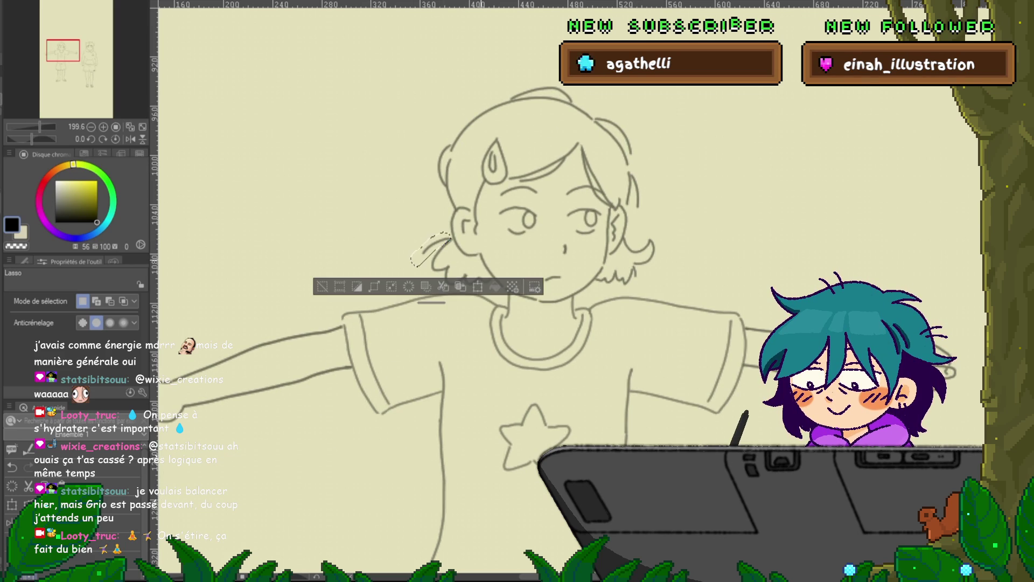
key("ctrl+t")
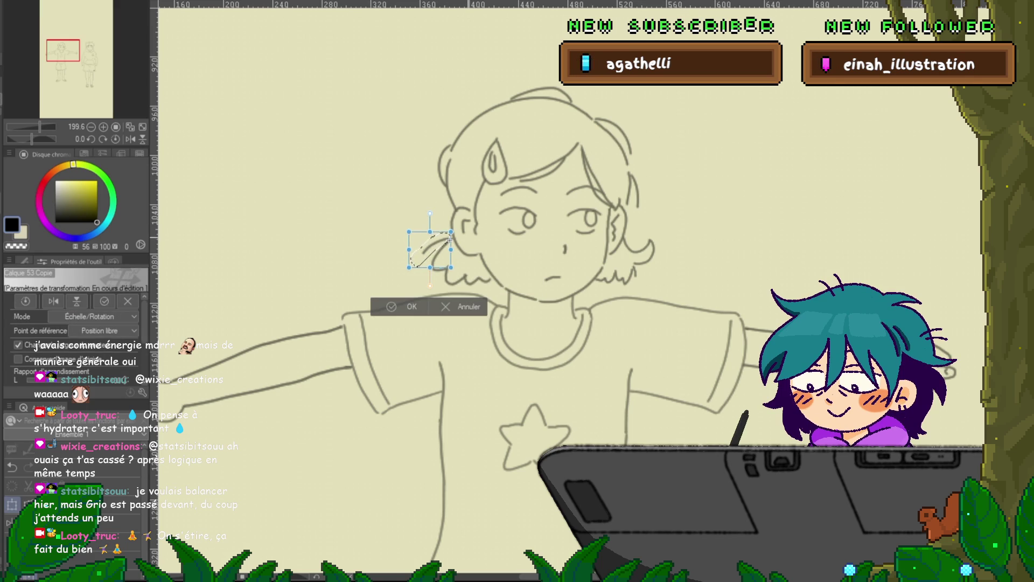
key("Return")
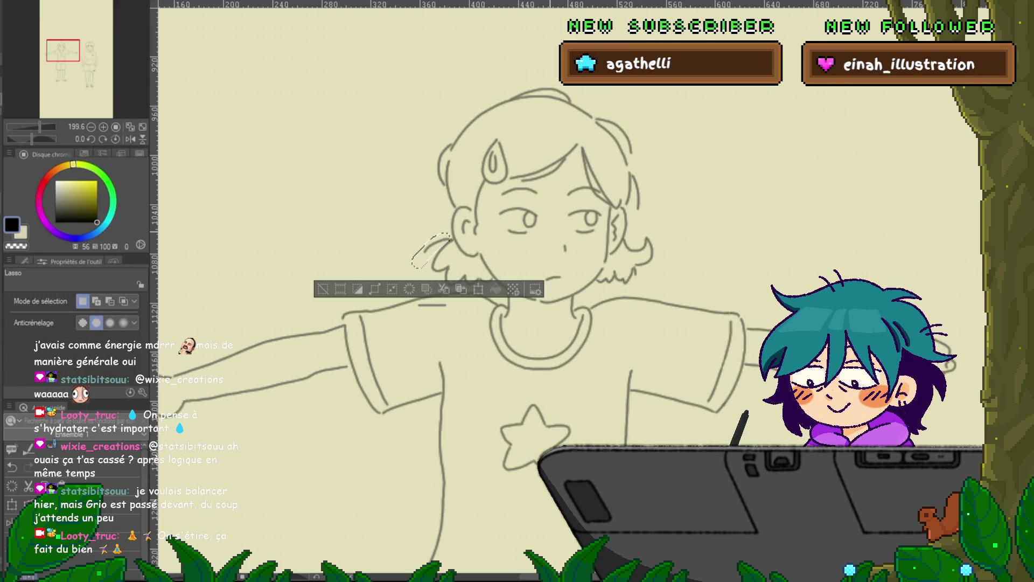
key("ctrl+d")
key("ctrl+z")
key("ctrl+y")
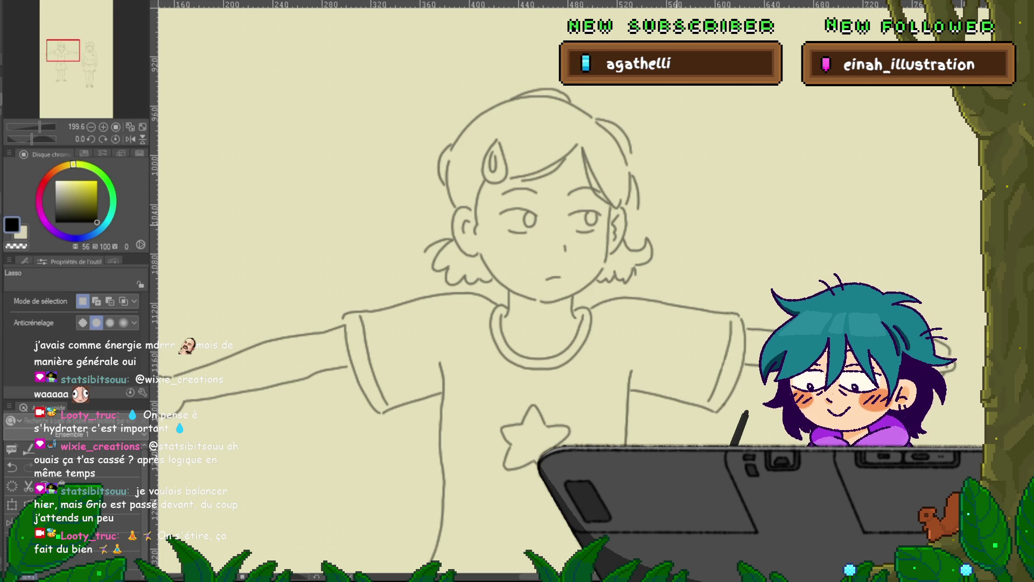
key("ctrl+z")
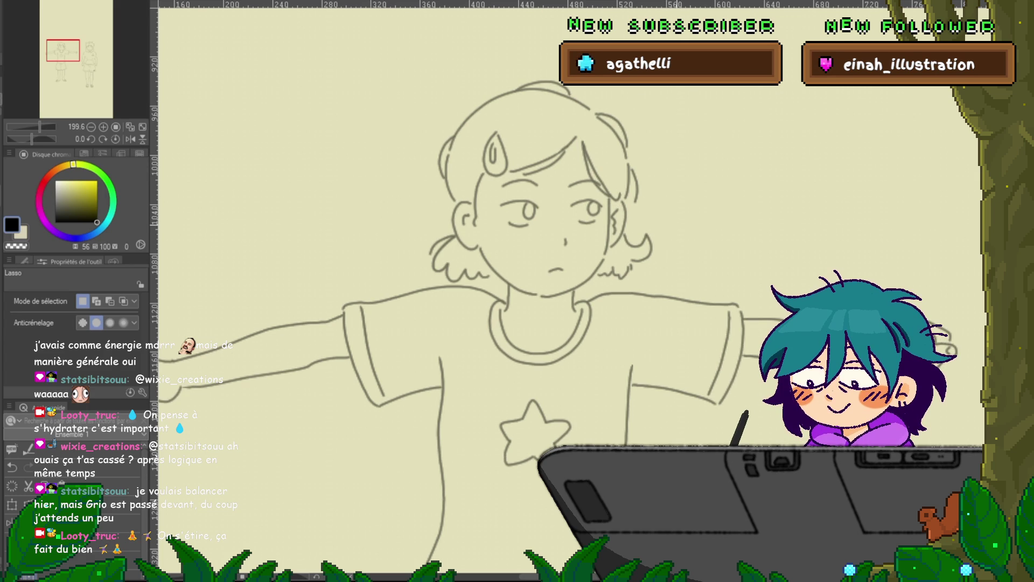
key("ctrl+z")
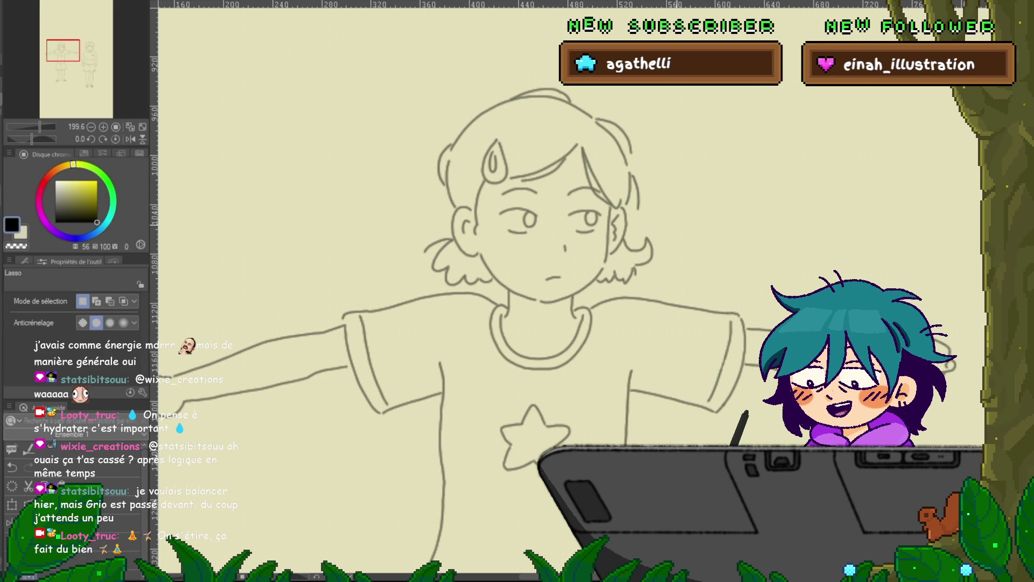
key("ctrl+z")
key("ctrl+y")
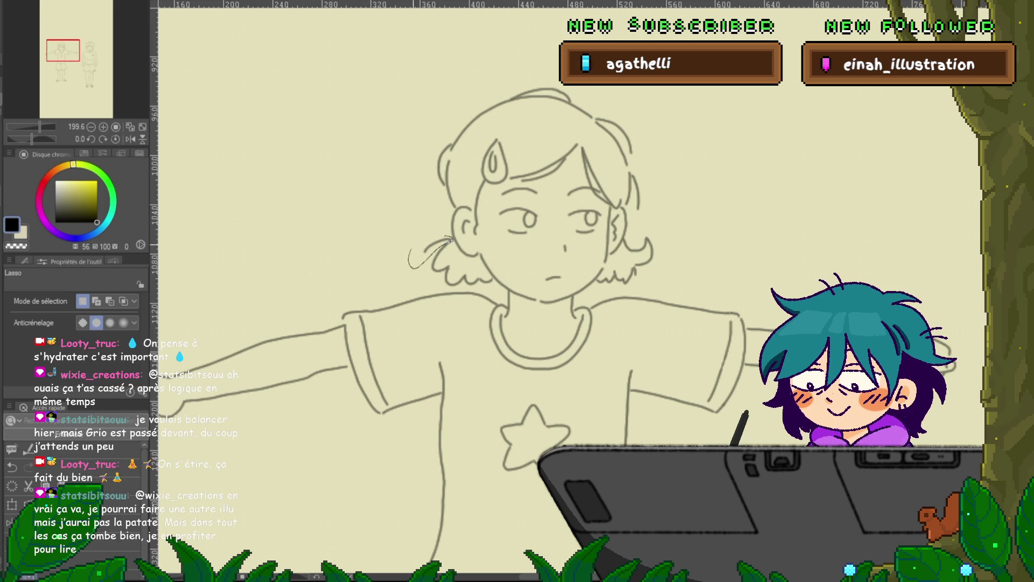
Step: Shift the hair strand near the left ear slightly and recheck it against the other frame
left_click_drag(449, 238, 451, 240)
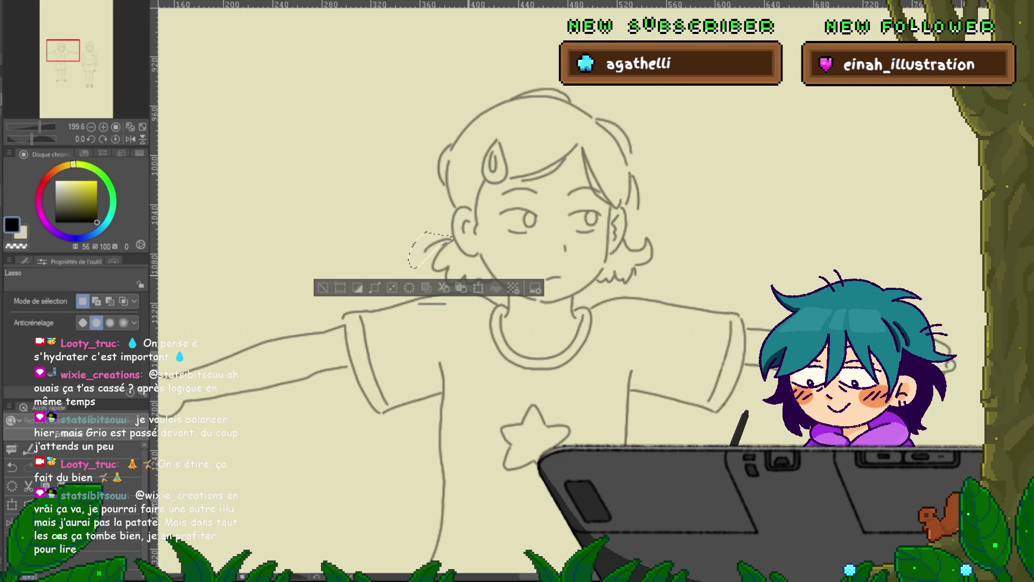
key("ctrl+t")
left_click_drag(443, 245, 440, 249)
key("Return")
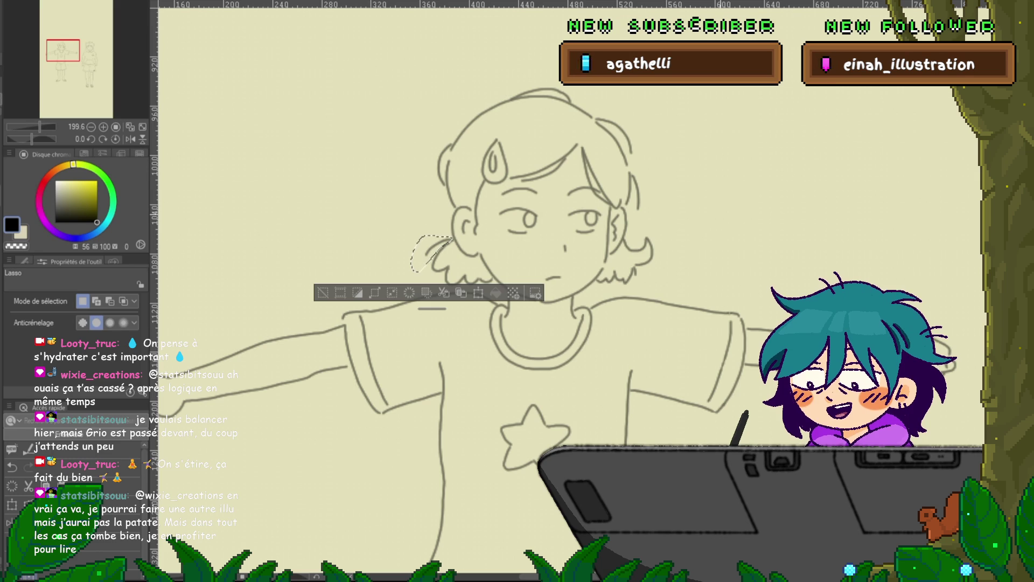
key("ctrl+z")
key("ctrl+z")
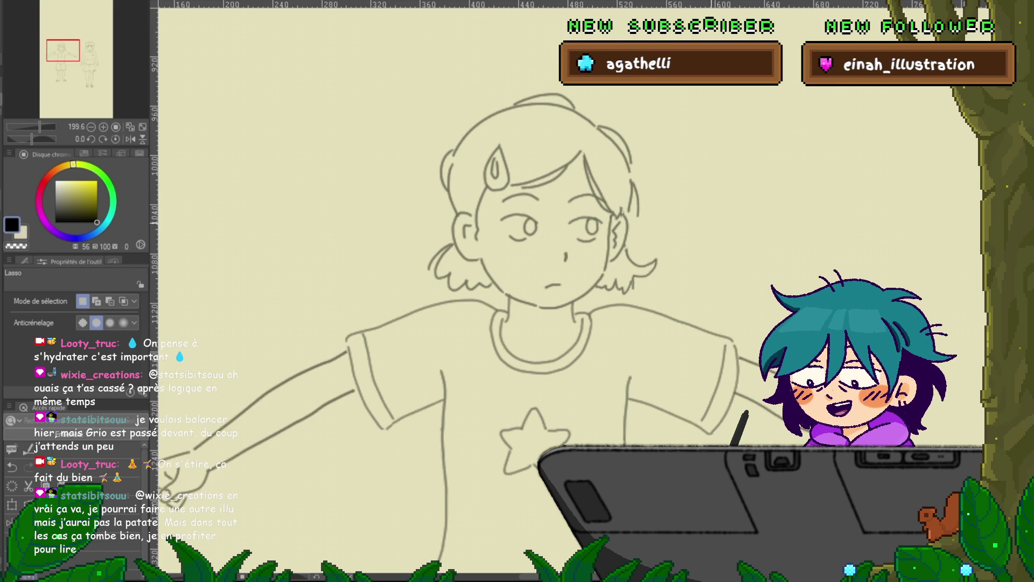
key("ctrl+z")
key("ctrl+z")
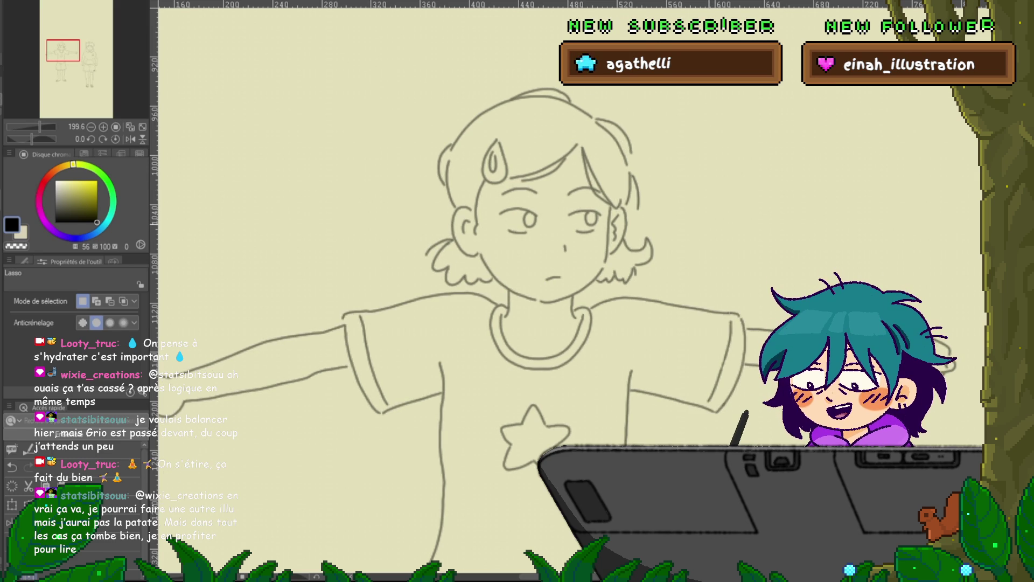
key("ctrl+z")
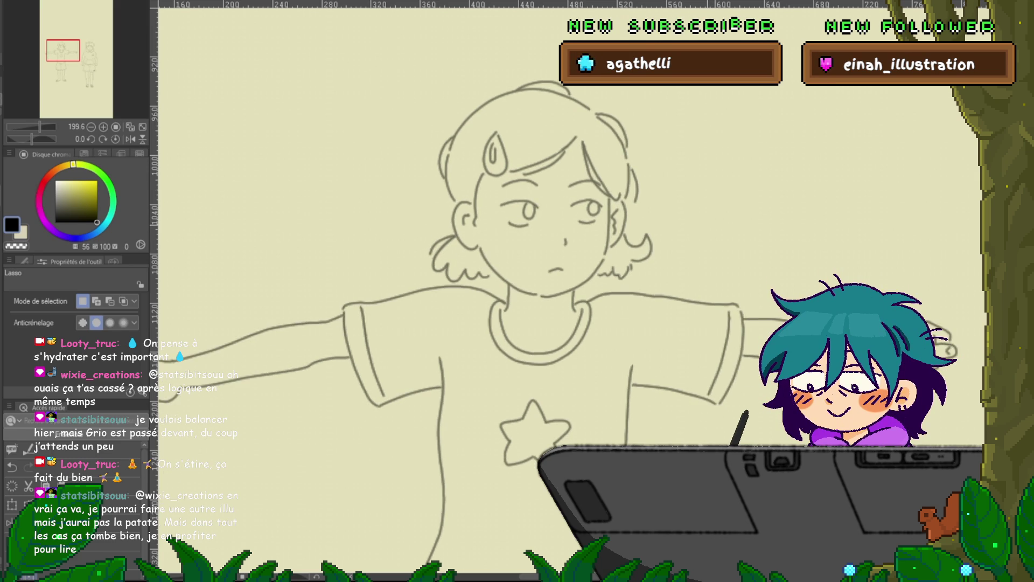
key("ctrl+y")
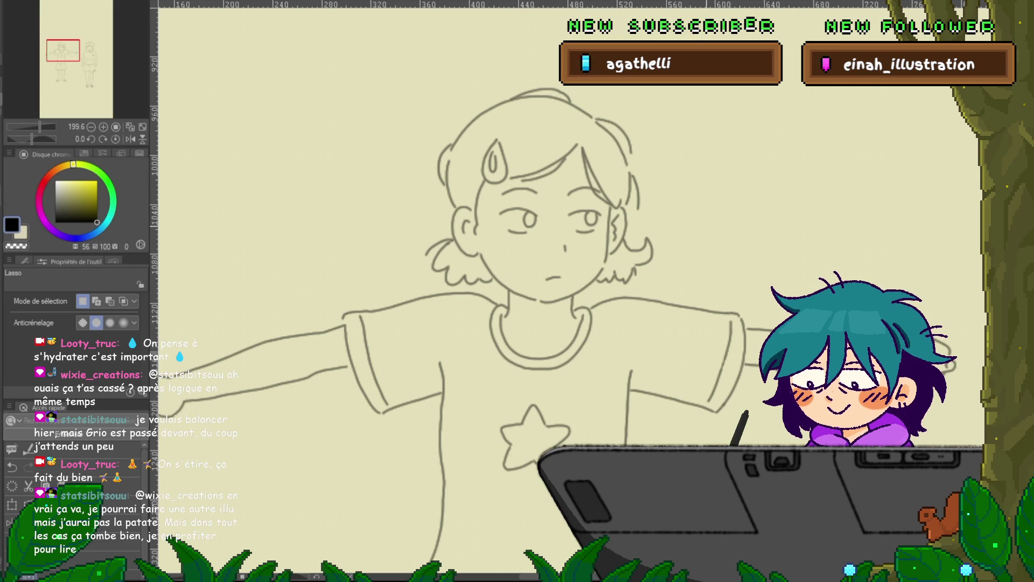
key("ctrl+z")
key("ctrl+z")
key("ctrl+z")
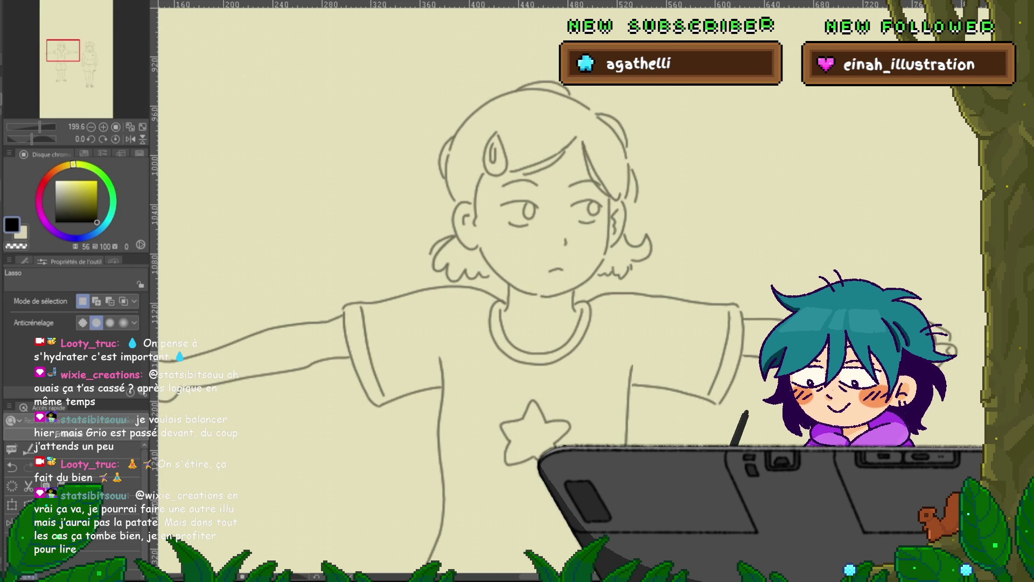
key("y")
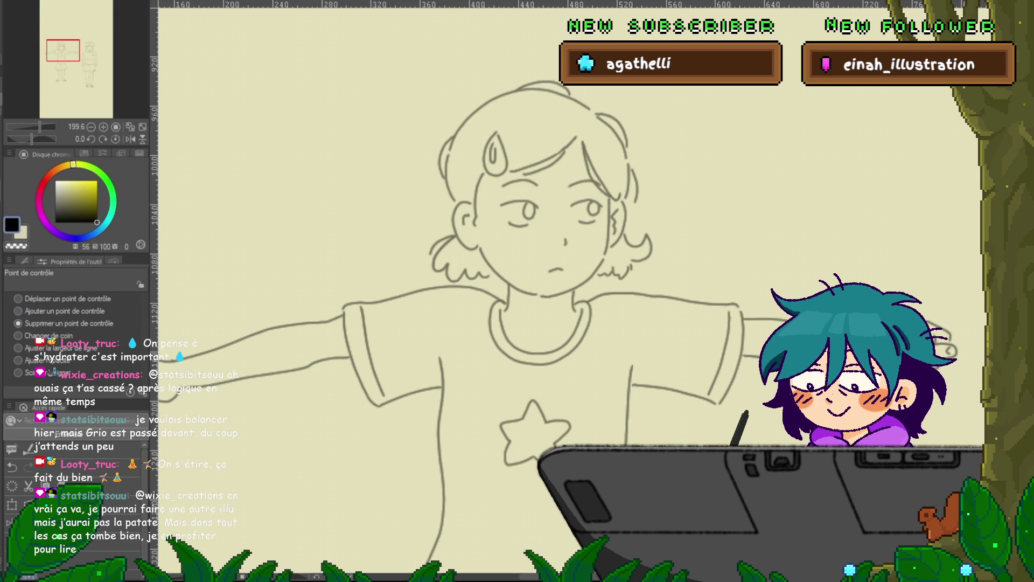
Step: Reshape the upper and lower hair tuft strokes by moving their control points, then go to the arms-lowered frame
left_click(18, 299)
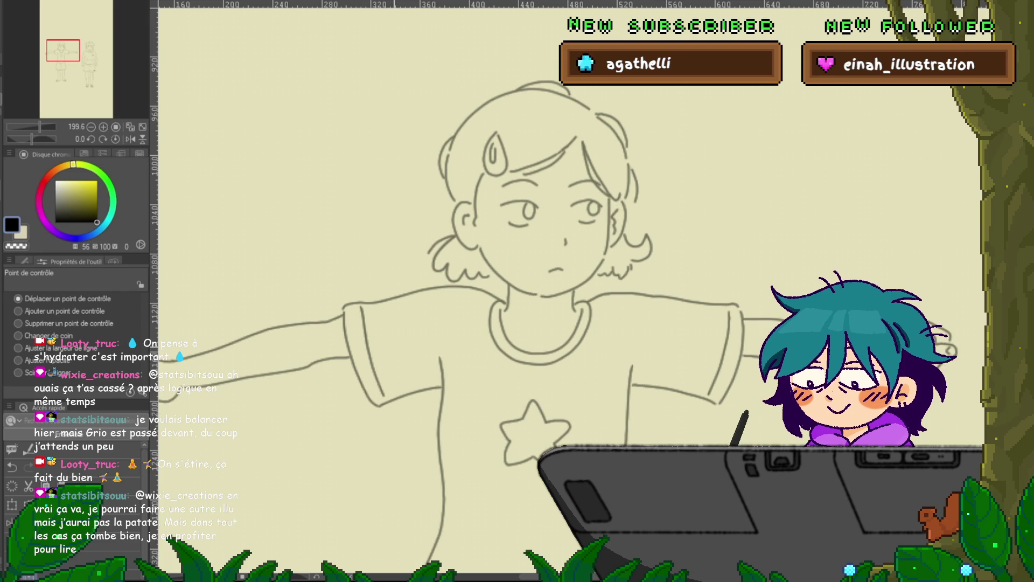
key("ctrl+z")
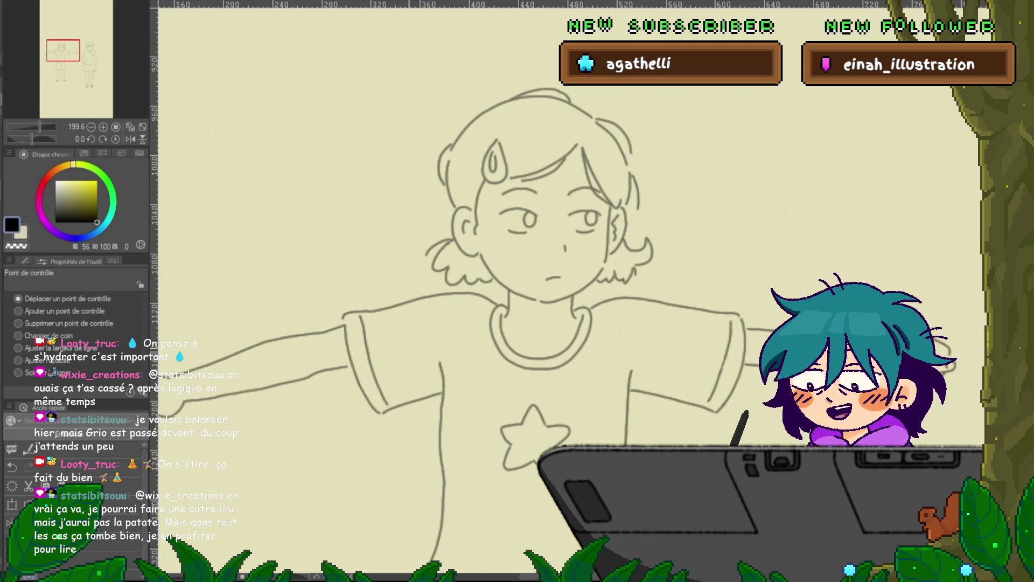
left_click(441, 256)
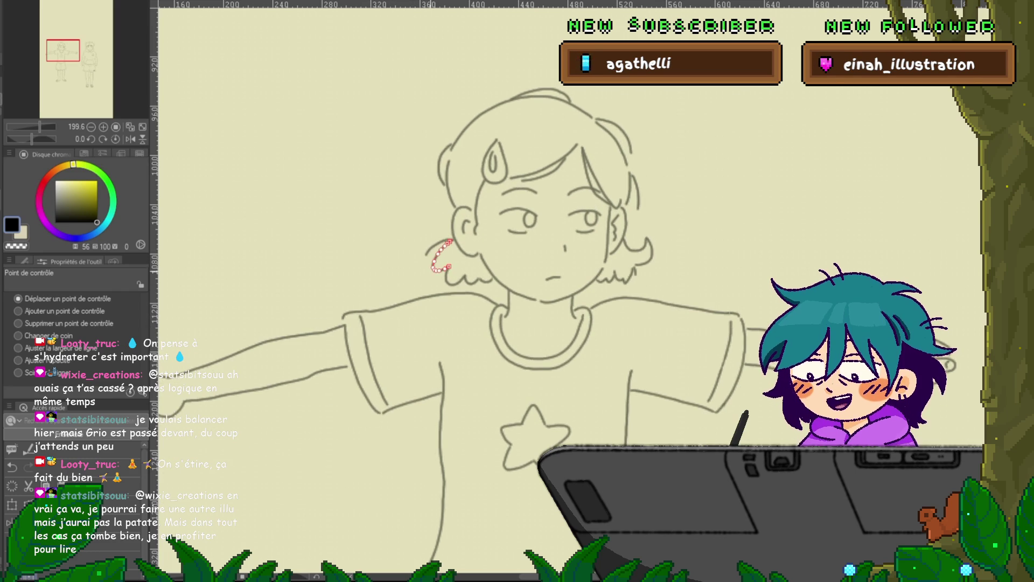
left_click(437, 245)
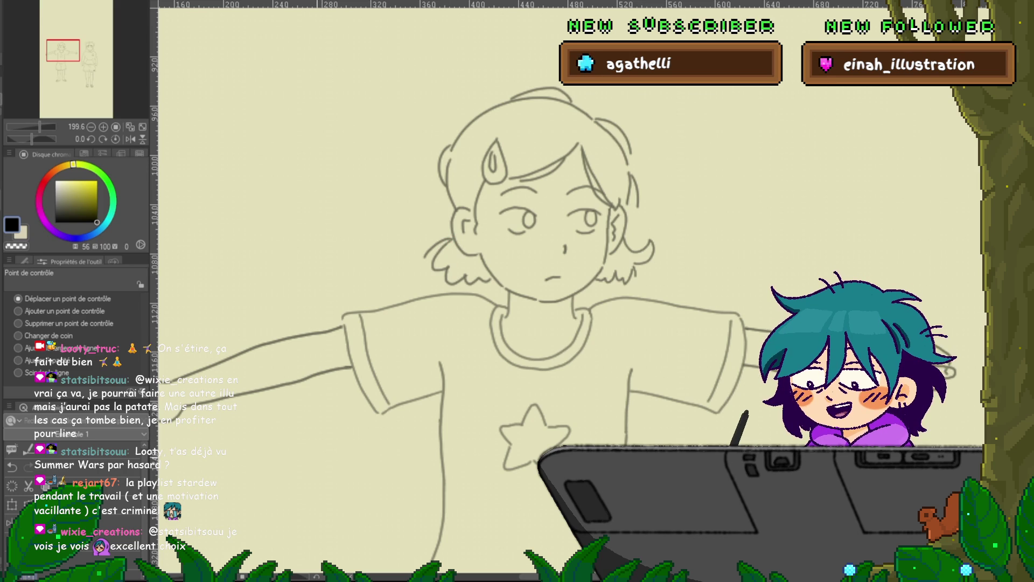
key("ctrl+z")
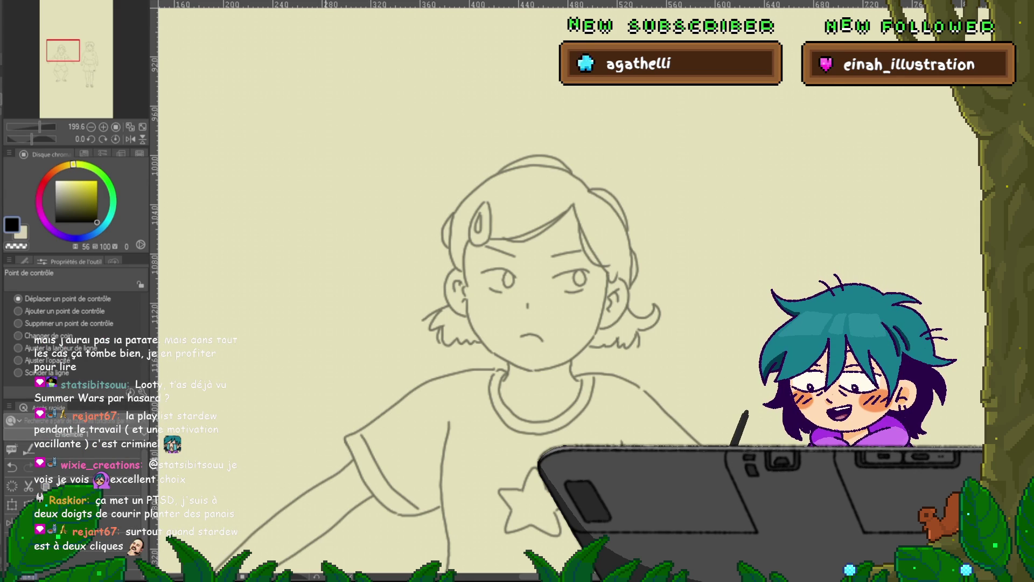
Step: Reshape the left hair flick stroke on the arms-lowered frame, comparing it against the neighbouring frame
key("ctrl+z")
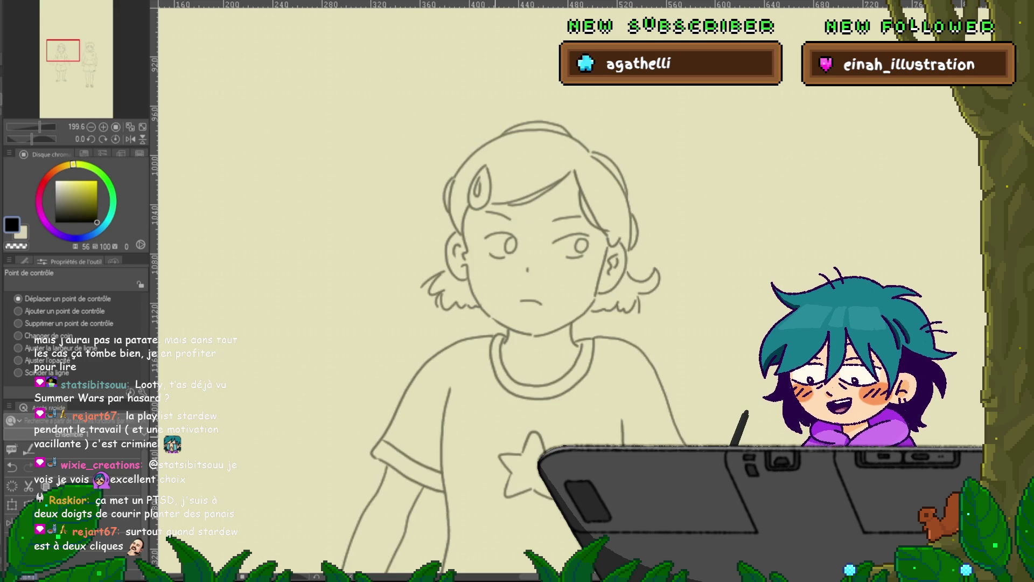
mouse_move(437, 303)
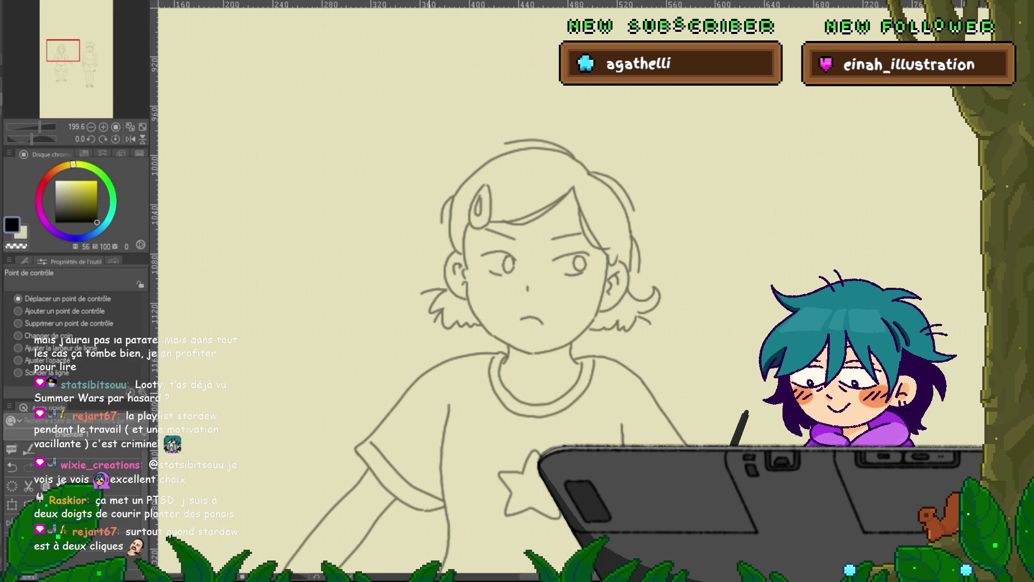
key("ctrl+z")
key("ctrl+z")
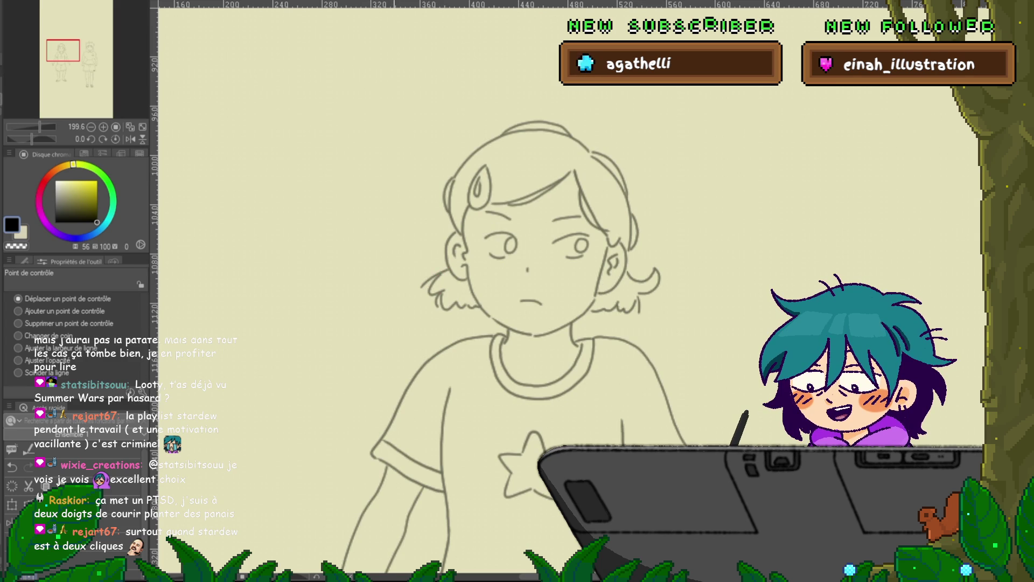
key("ctrl+z")
key("ctrl+y")
key("ctrl+z")
left_click_drag(446, 267, 421, 284)
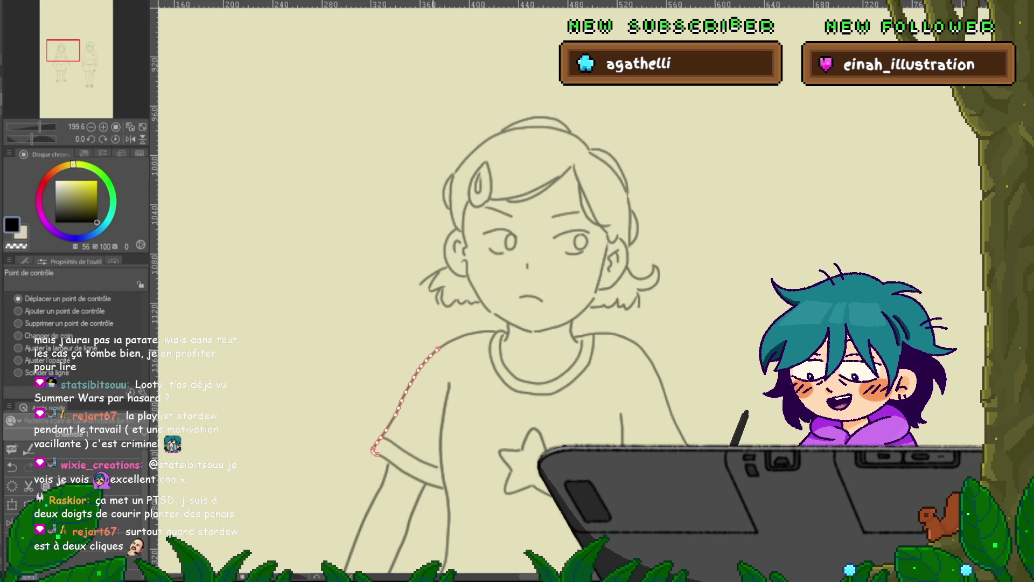
key("ctrl+z")
key("ctrl+z")
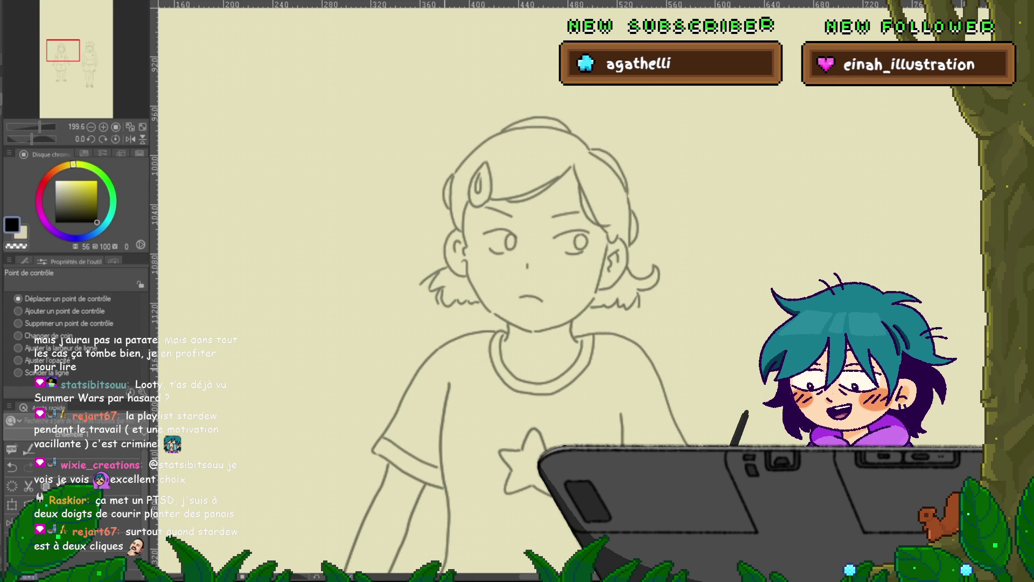
key("ctrl+y")
key("ctrl+y")
key("ctrl+y")
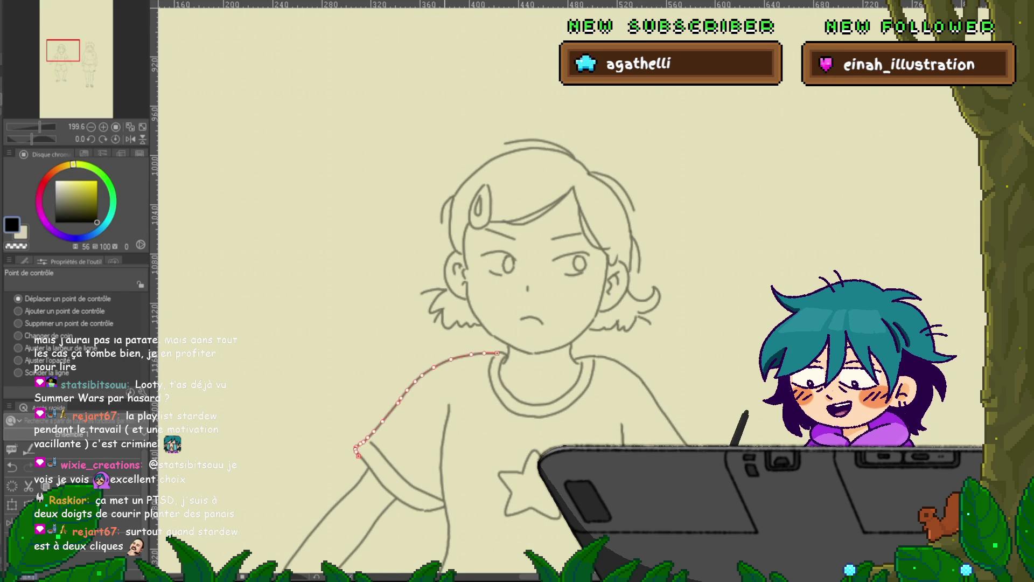
Step: Lasso the ear line on the left side of the girl's head
key("ctrl+y")
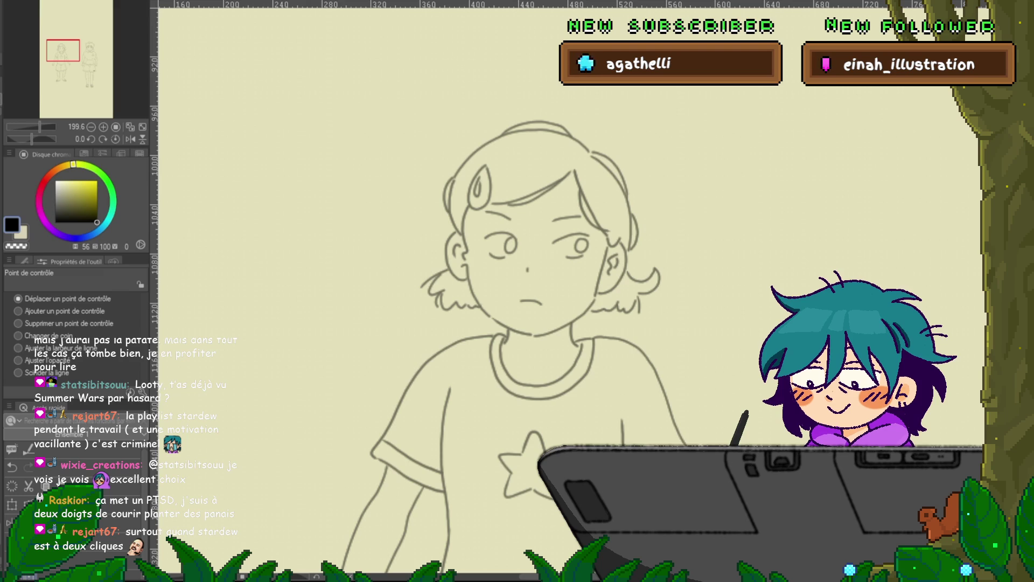
key("m")
mouse_move(451, 254)
left_mouse_down()
mouse_move(457, 278)
mouse_move(447, 236)
left_mouse_up()
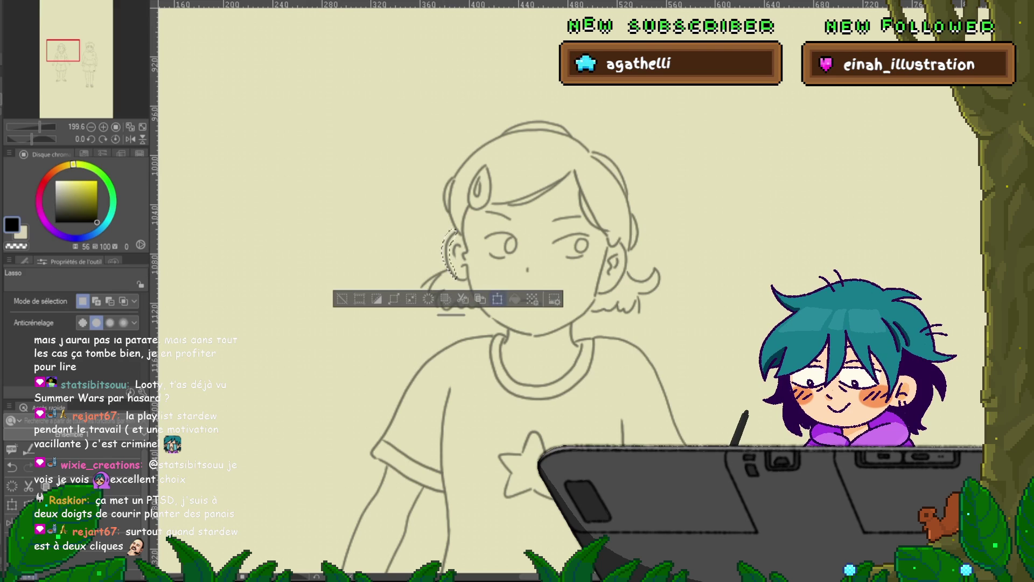
key("ctrl+t")
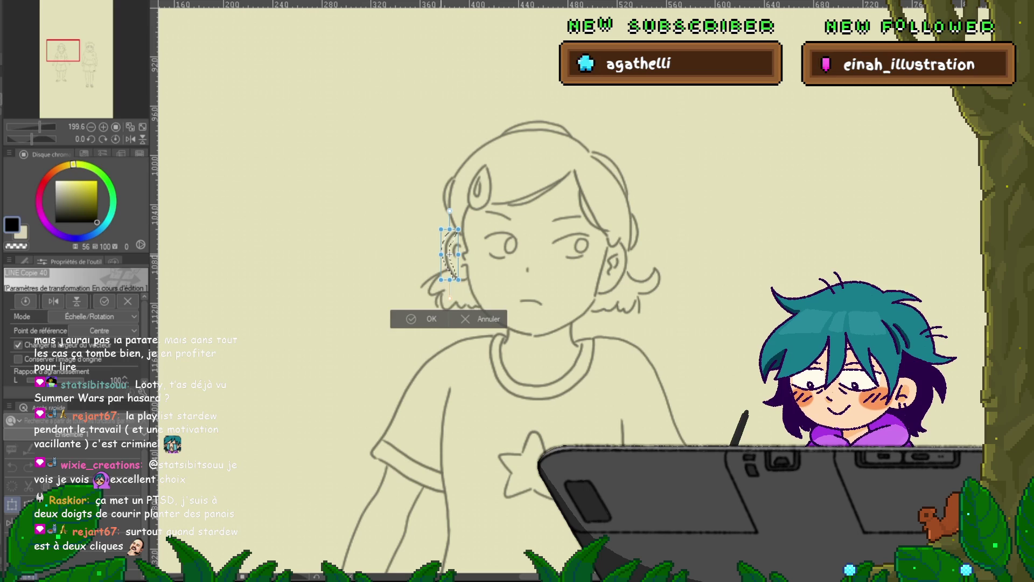
key("Return")
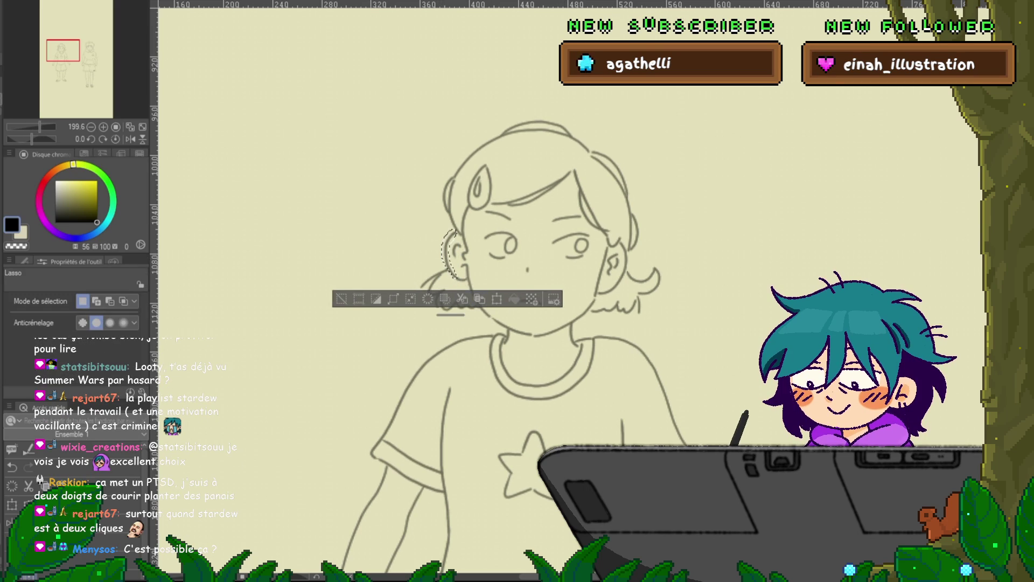
left_click(479, 299)
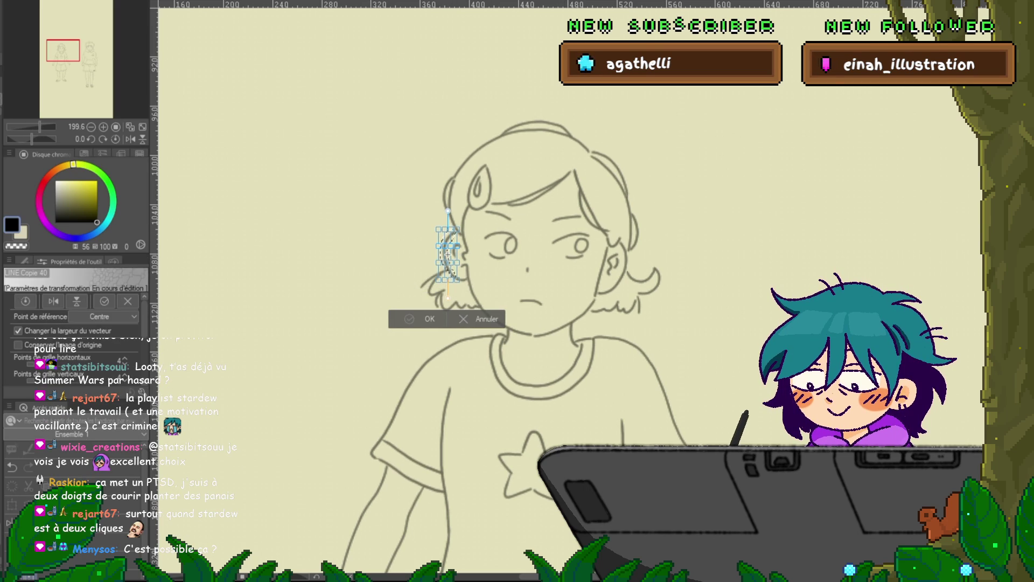
key("Return")
key("ctrl+d")
key("ctrl+z")
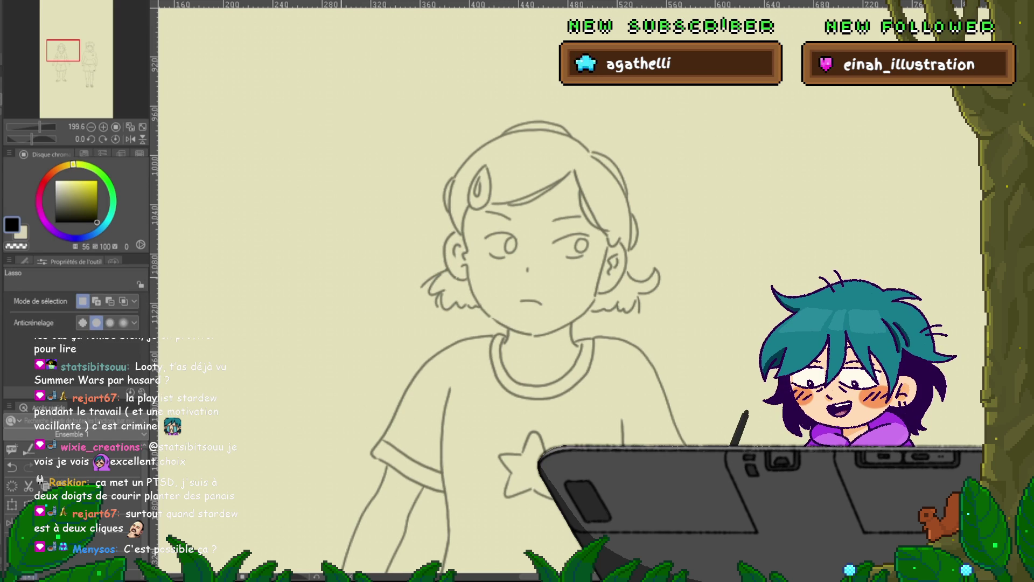
key("y")
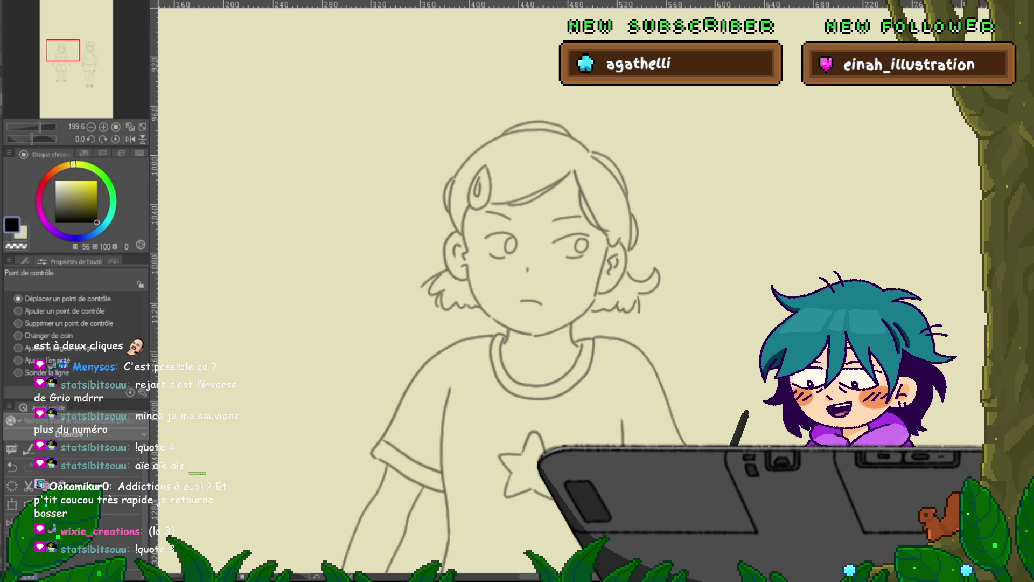
Step: Pan the canvas to show more of the girl's outstretched arms
key("p")
left_click_drag(528, 270, 472, 253)
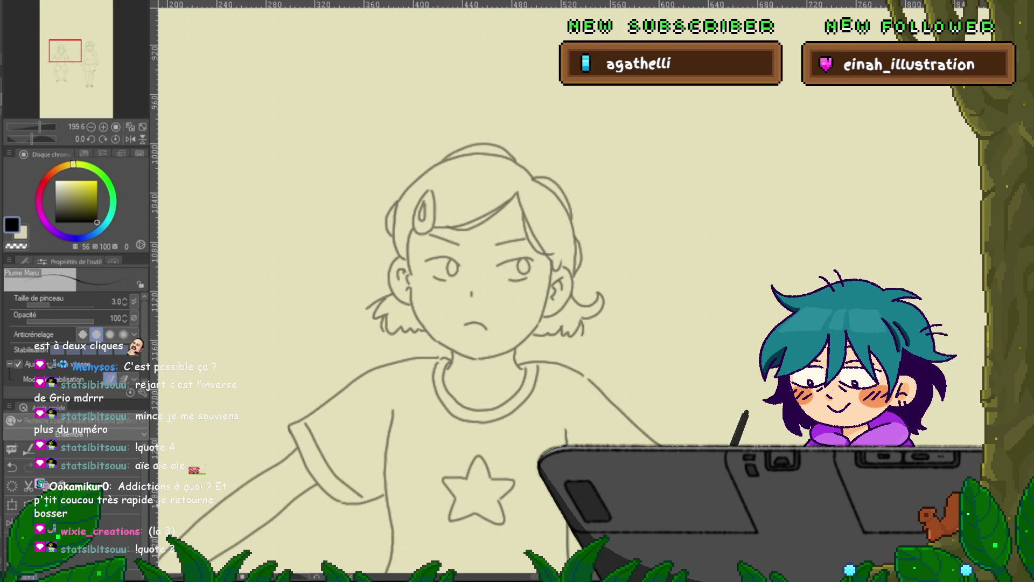
key("y")
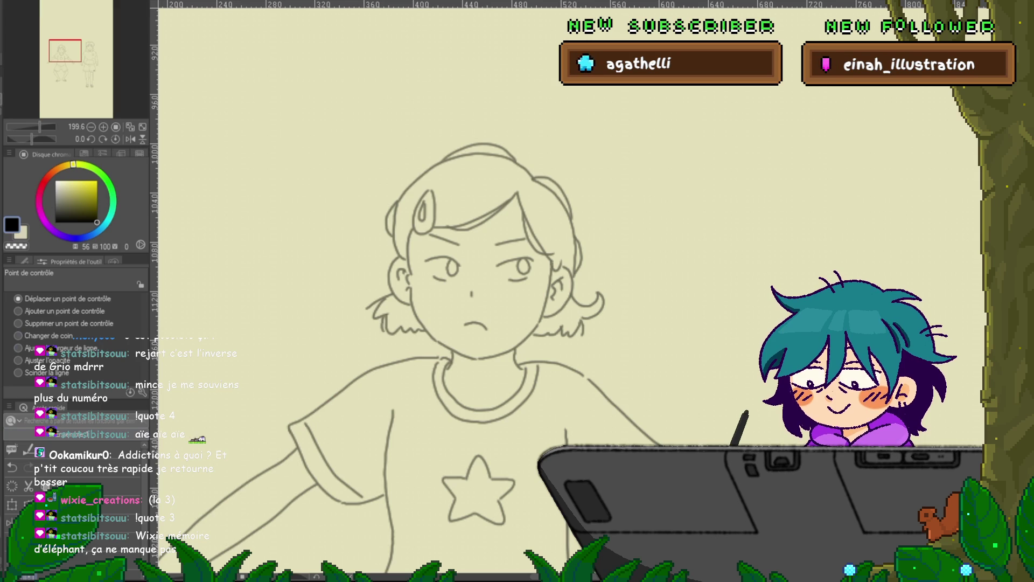
left_click(18, 323)
left_click(402, 325)
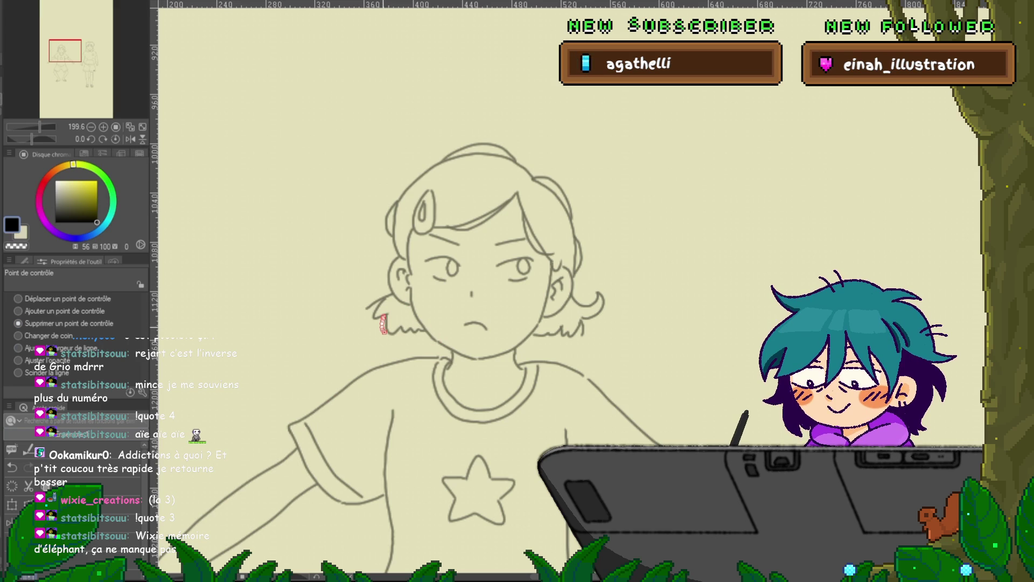
left_click(384, 323)
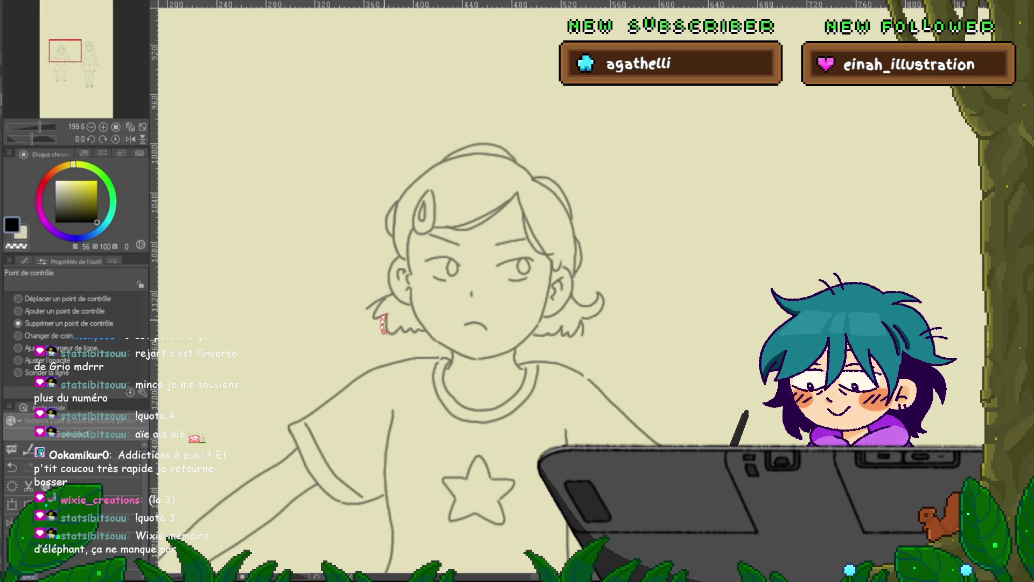
left_click(18, 298)
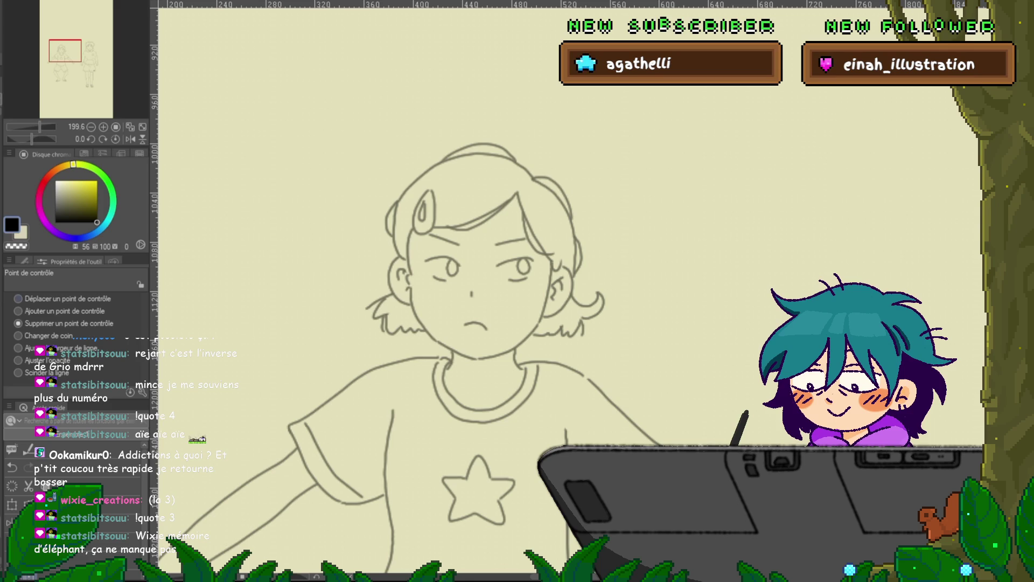
key("ctrl+z")
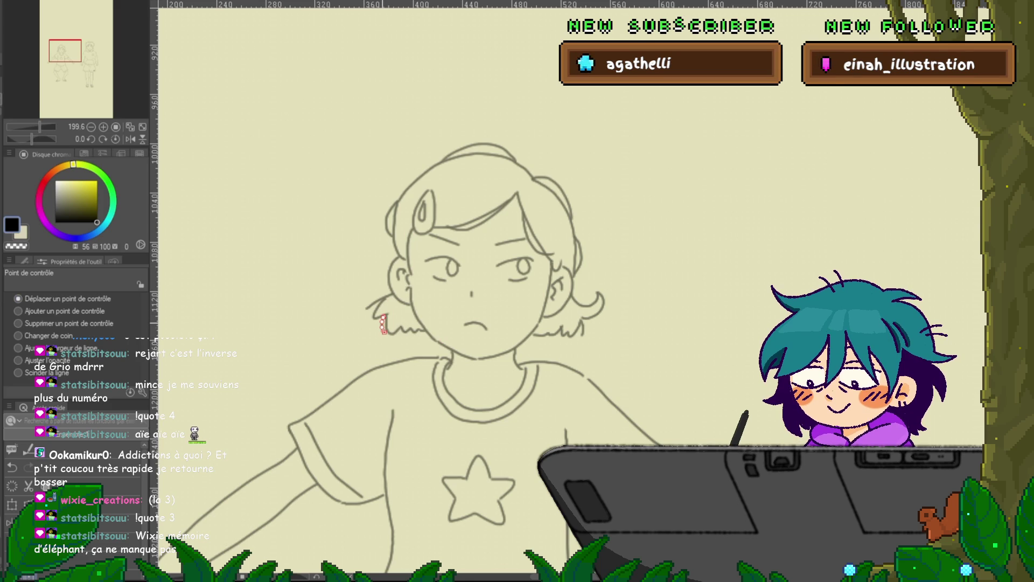
left_click(352, 381)
left_click(332, 465)
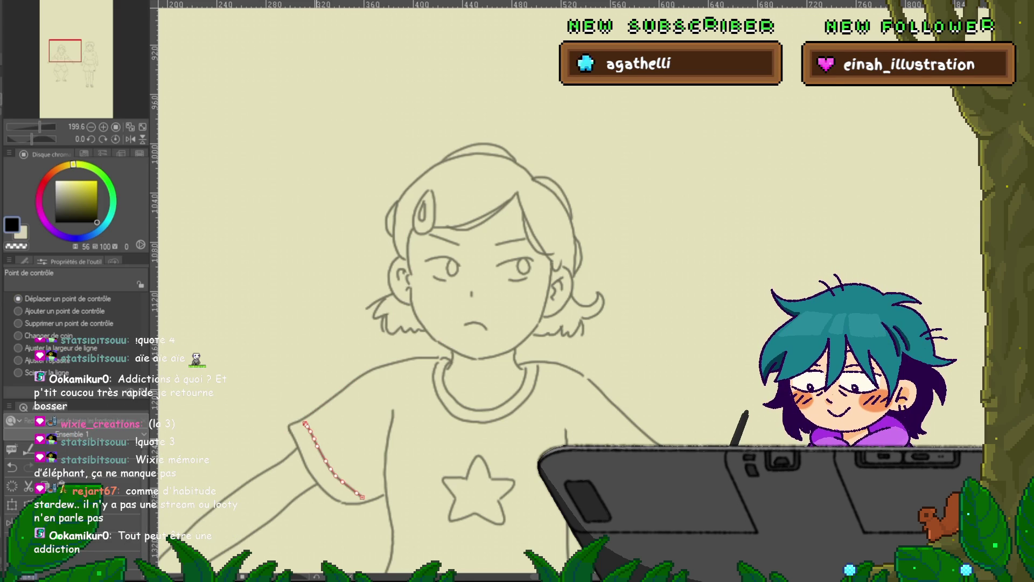
key("ctrl+d")
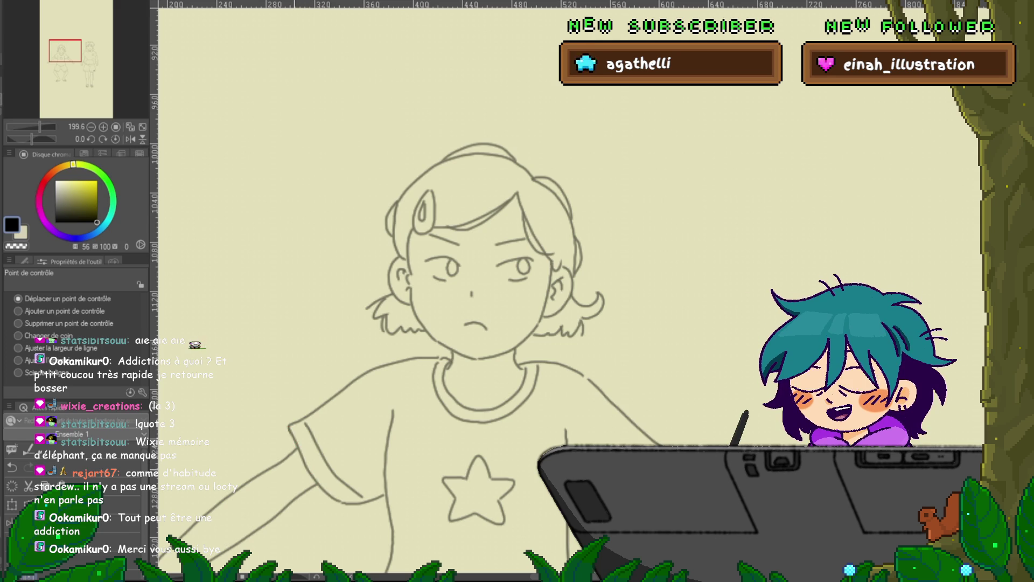
key("p")
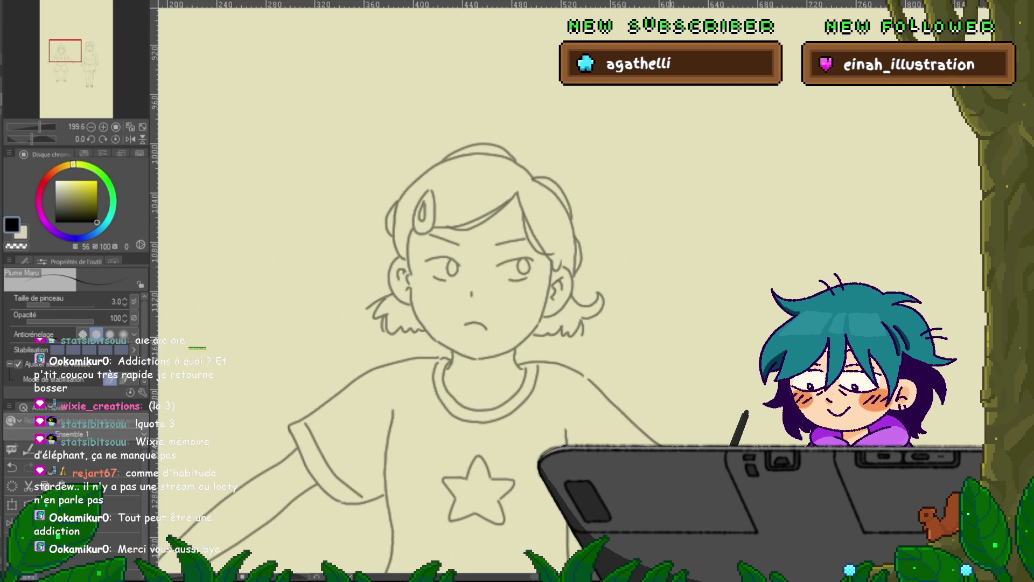
Step: Flip between the lowered-head and arms-outstretched frames, ending on the arms-outstretched one
scroll(474, 285, "down", 1)
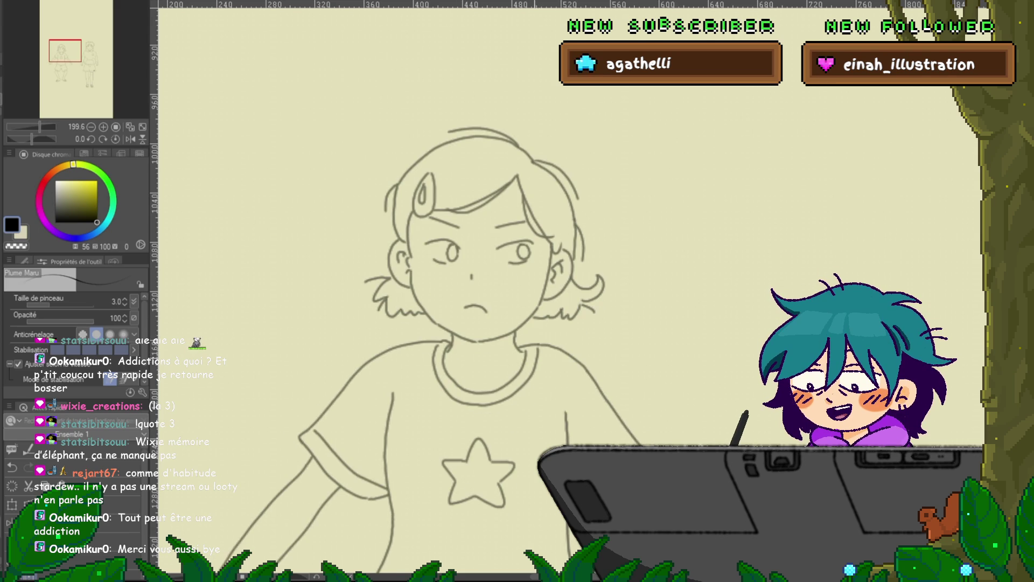
key("y")
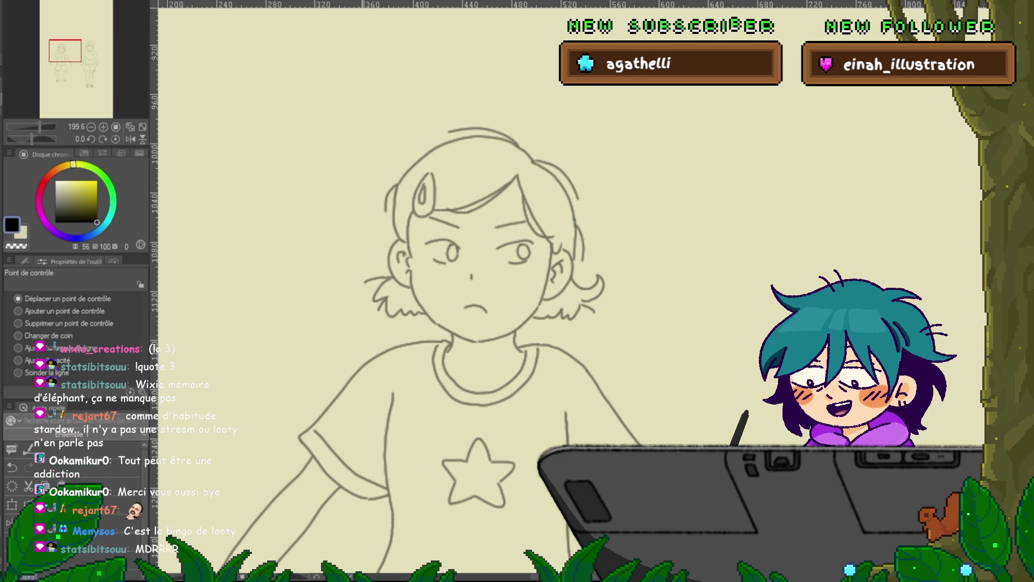
key("ctrl+z")
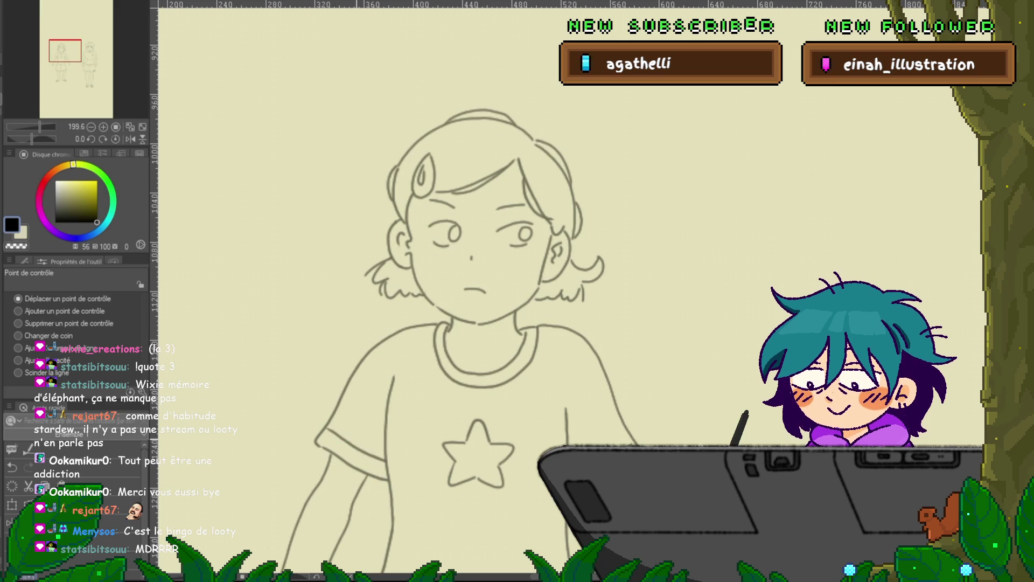
key("ctrl+y")
key("ctrl+z")
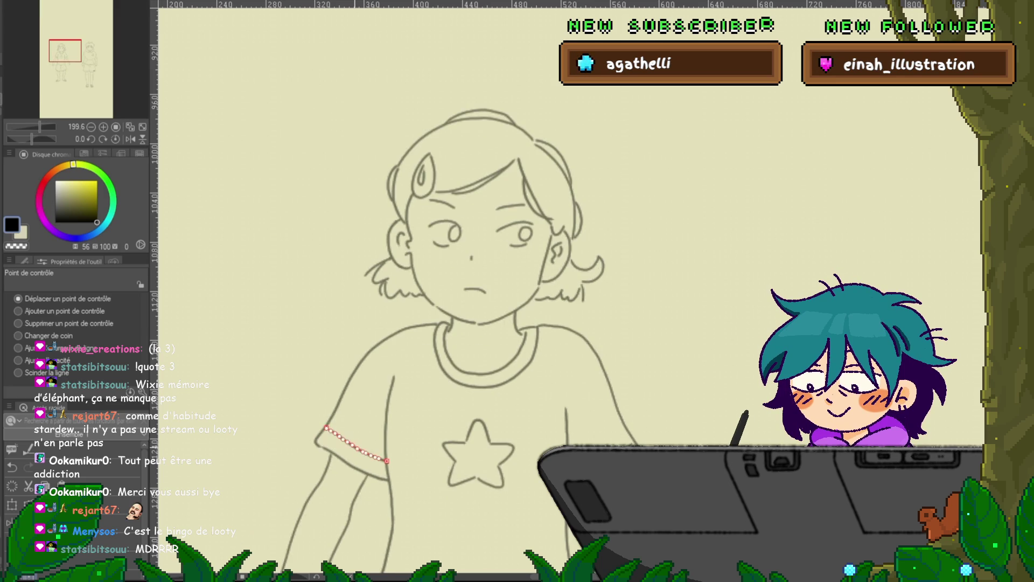
key("ctrl+y")
key("ctrl+z")
key("ctrl+y")
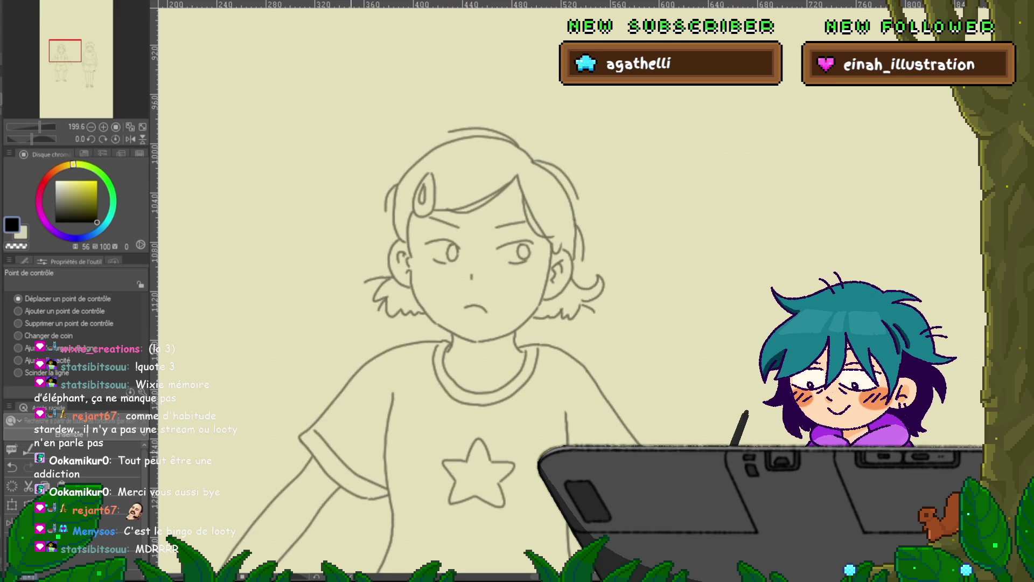
key("ctrl+z")
key("ctrl+y")
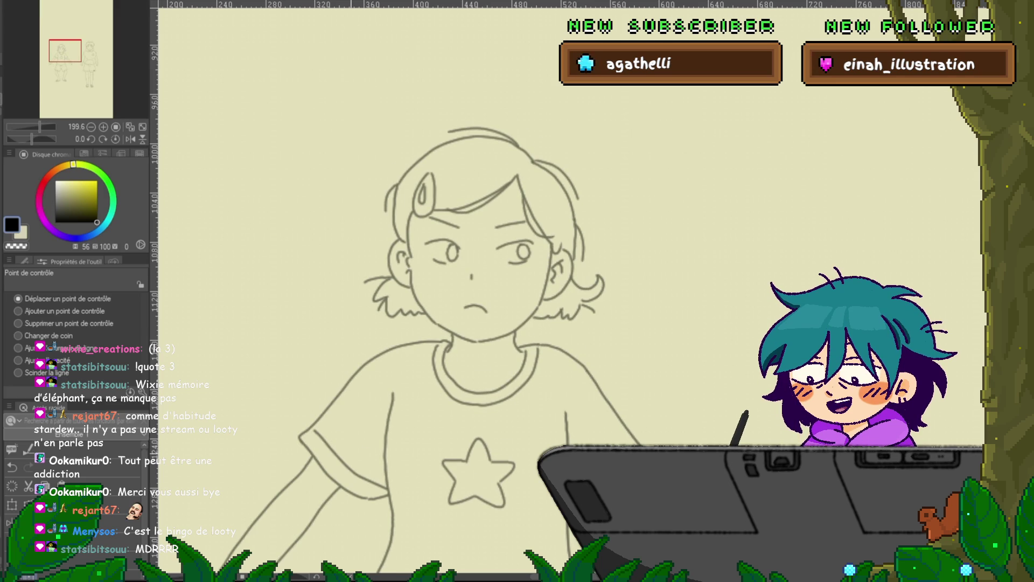
key("ctrl+y")
key("ctrl+z")
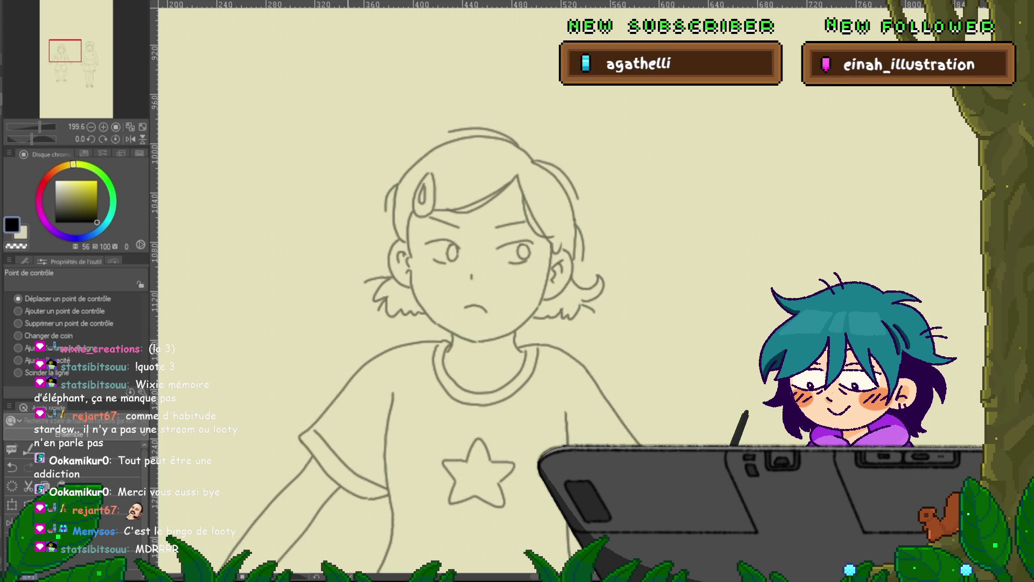
key("ctrl+y")
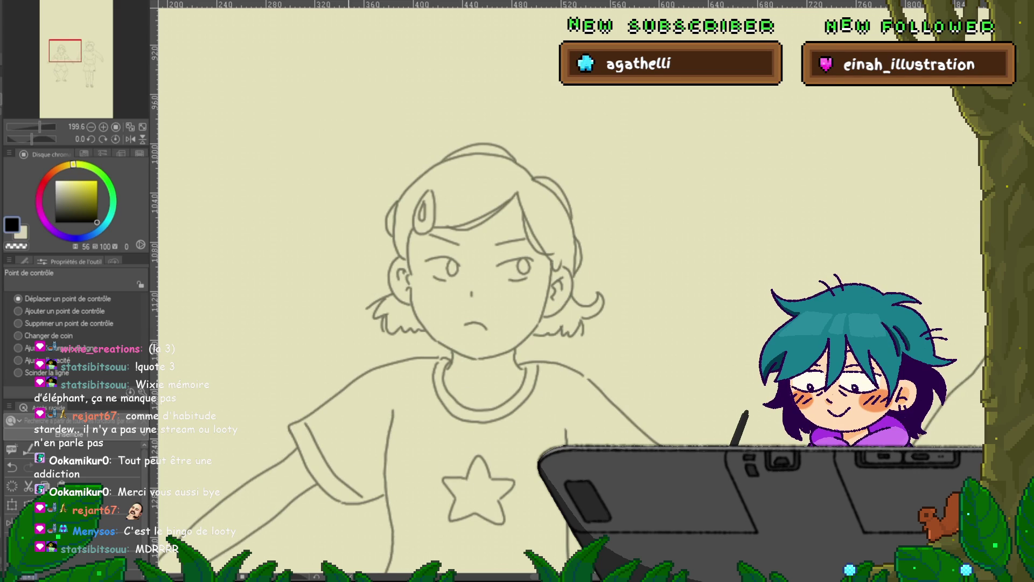
key("ctrl+z")
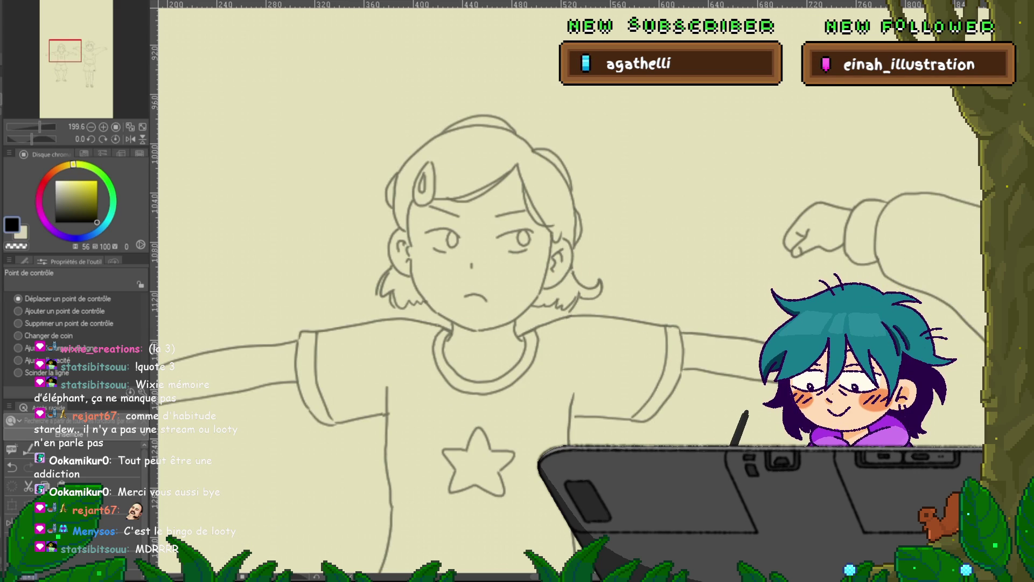
Step: Draw a 3×3 grid with the round pen in the empty area above the girl
key("p")
mouse_move(593, 215)
left_mouse_down()
mouse_move(565, 226)
mouse_move(345, 420)
left_mouse_up()
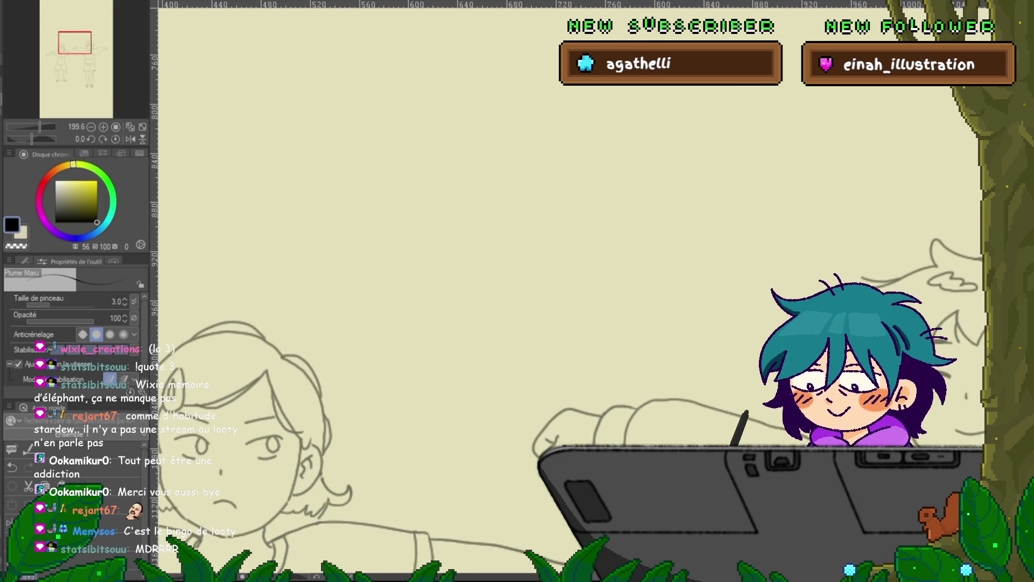
mouse_move(327, 87)
left_mouse_down()
mouse_move(327, 299)
mouse_move(581, 299)
mouse_move(581, 100)
mouse_move(362, 54)
mouse_move(312, 56)
left_mouse_up()
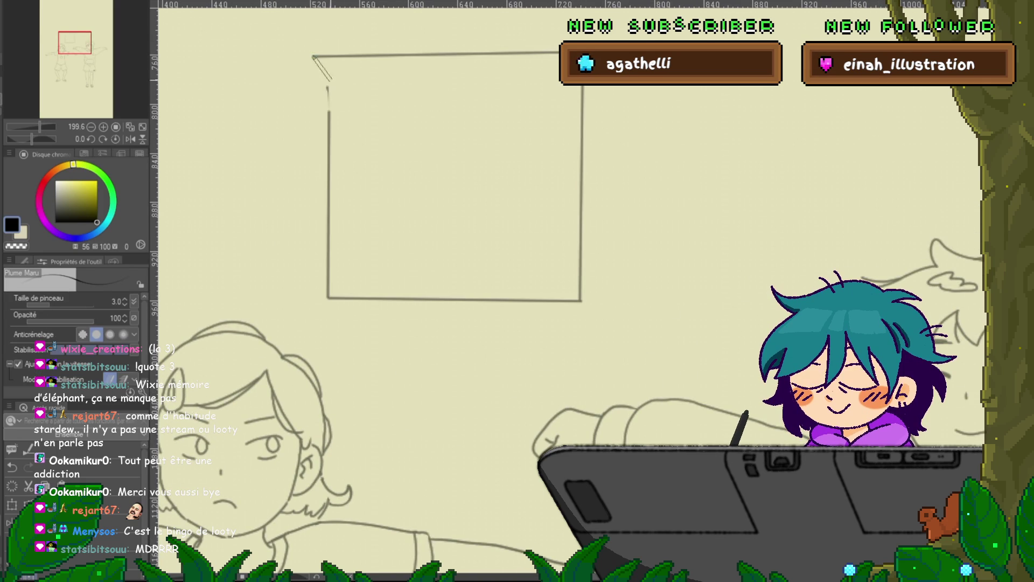
left_click_drag(401, 57, 402, 306)
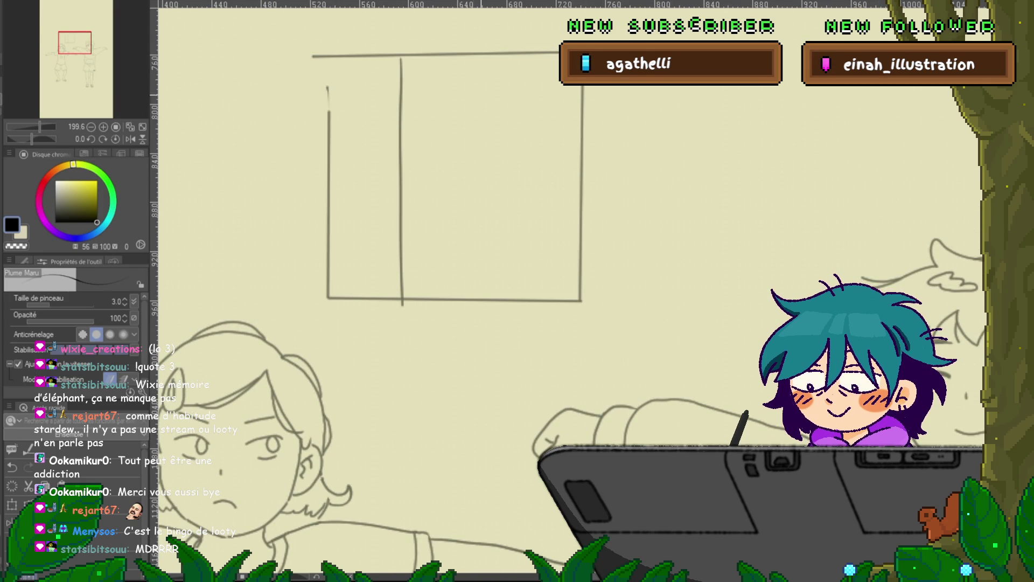
key("ctrl+z")
left_click_drag(401, 56, 399, 297)
left_click_drag(489, 51, 483, 291)
left_click_drag(332, 130, 577, 131)
mouse_move(442, 212)
left_mouse_down()
mouse_move(346, 213)
mouse_move(572, 211)
left_mouse_up()
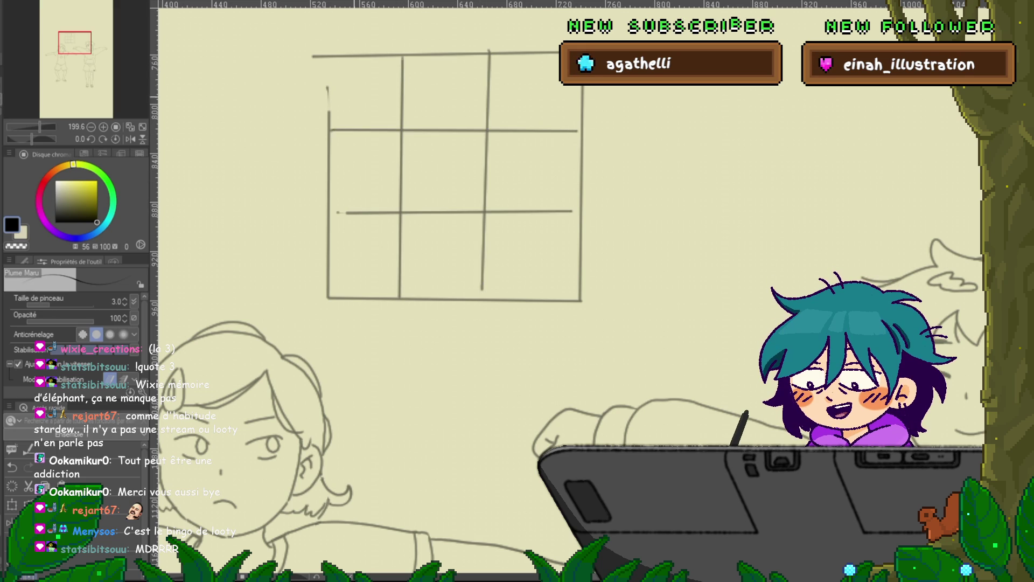
Step: Handwrite 'stardew valley' in the top-left cell and lasso the text
left_click_drag(343, 63, 339, 77)
mouse_move(349, 61)
left_mouse_down()
mouse_move(348, 73)
mouse_move(396, 68)
left_mouse_up()
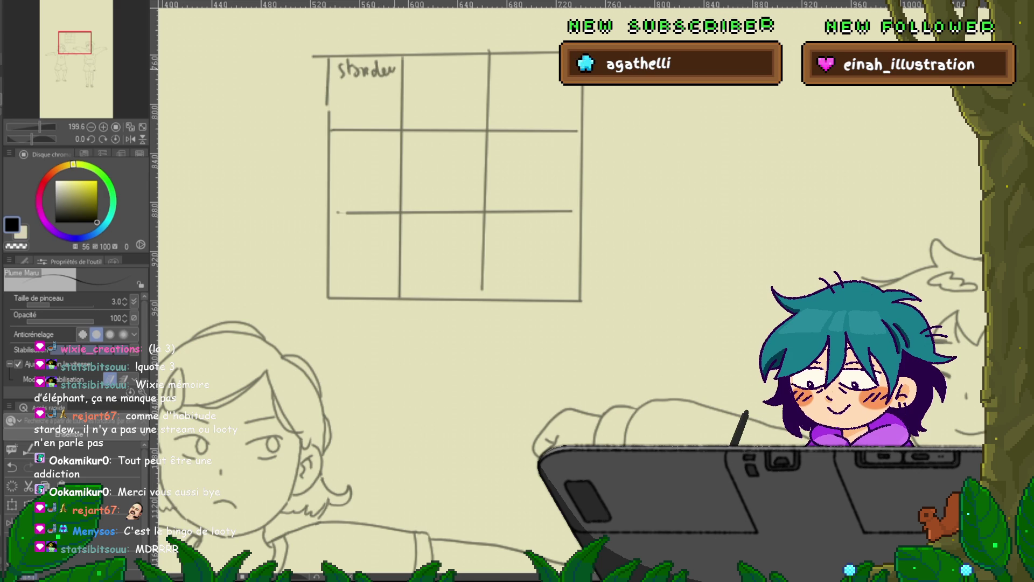
mouse_move(338, 96)
left_mouse_down()
mouse_move(351, 108)
mouse_move(356, 87)
mouse_move(383, 112)
left_mouse_up()
key("m")
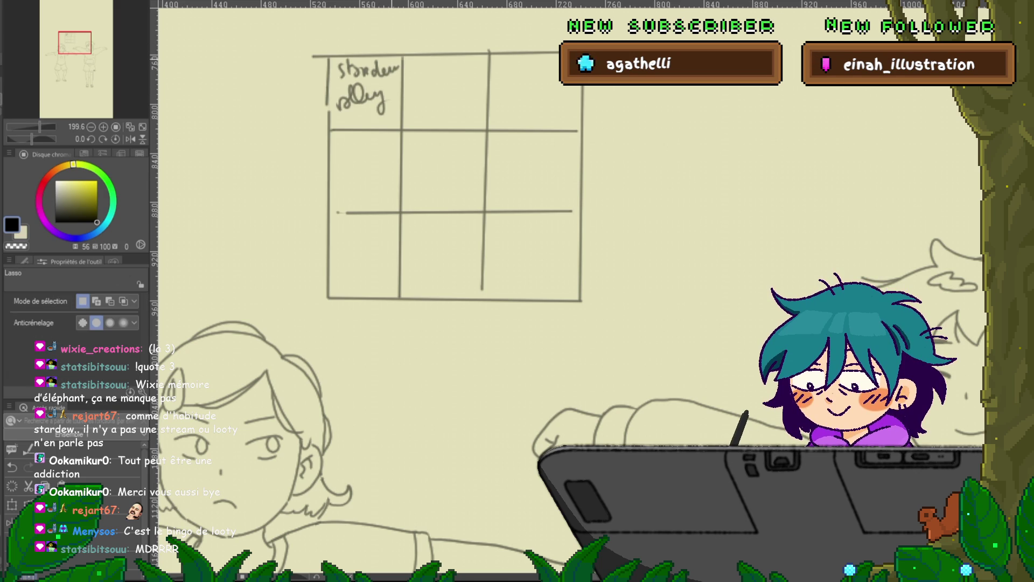
mouse_move(334, 81)
left_mouse_down()
mouse_move(385, 120)
mouse_move(398, 63)
mouse_move(334, 75)
left_mouse_up()
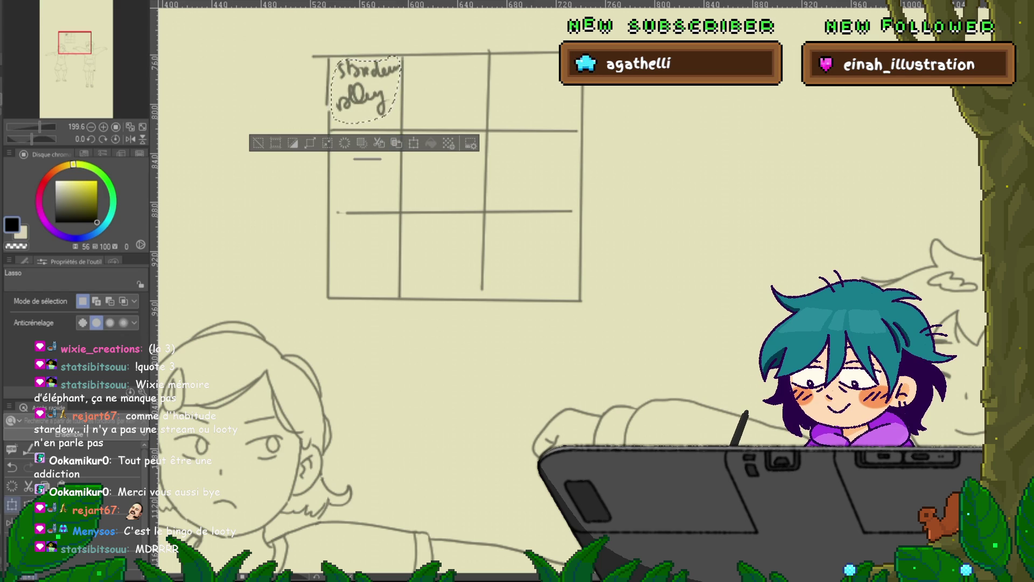
Step: Paste copies of the 'stardew valley' text into the second and third top-row cells
key("ctrl+c")
key("ctrl+v")
key("ctrl+t")
left_click_drag(366, 92, 445, 91)
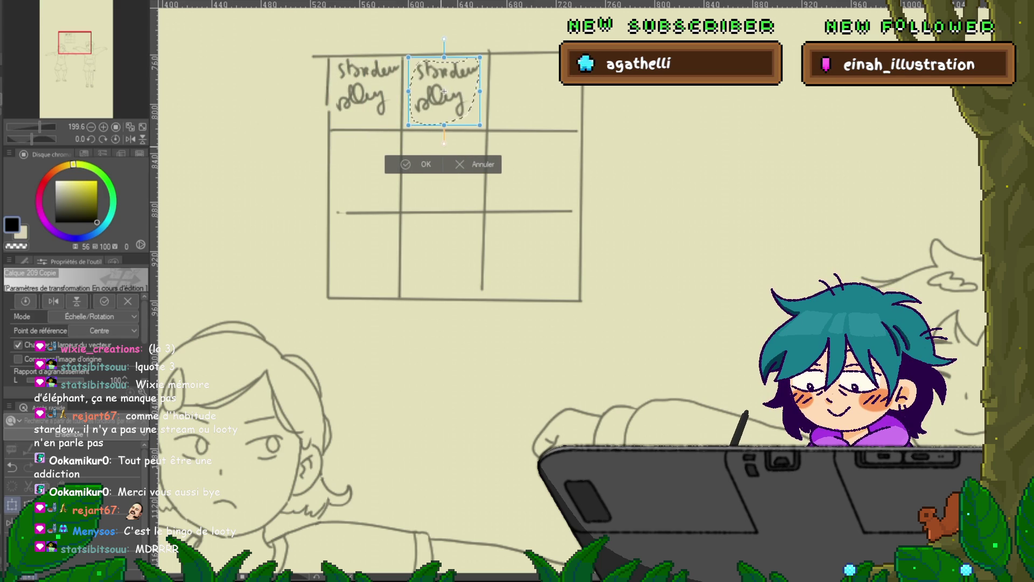
key("Return")
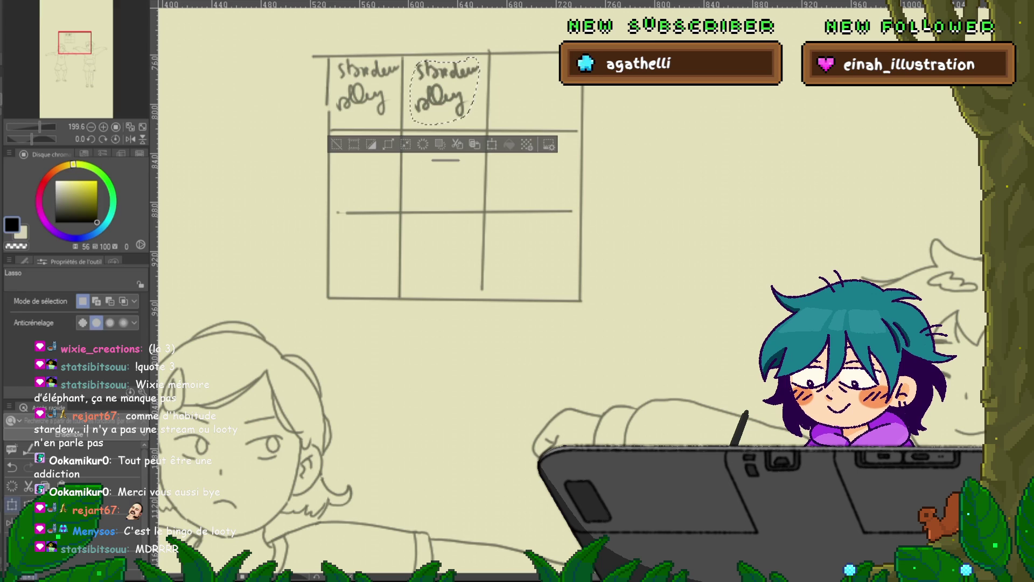
key("ctrl+c")
key("ctrl+v")
key("ctrl+t")
left_click_drag(444, 90, 534, 90)
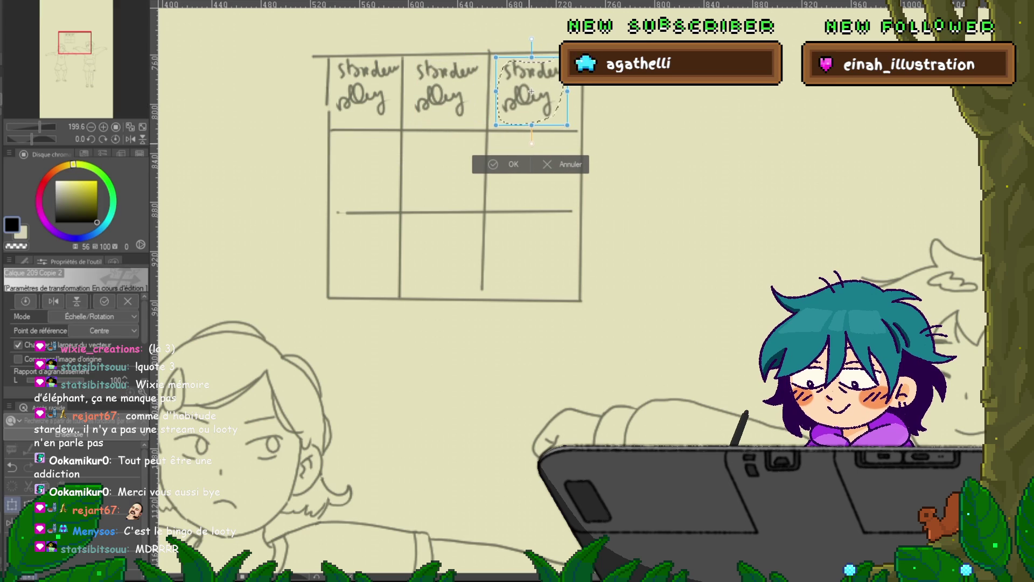
key("Return")
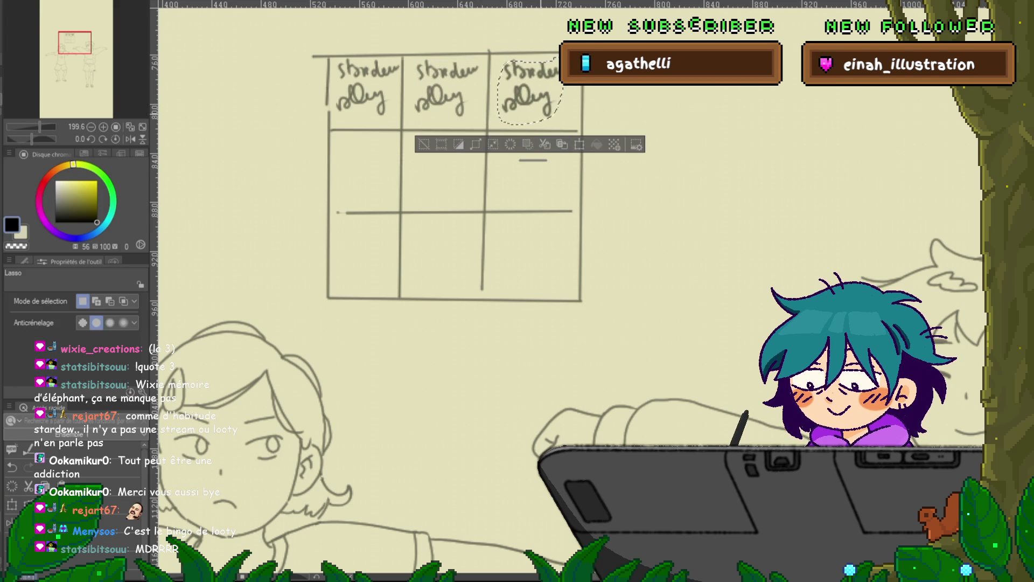
Step: Copy the first cell's 'stardew valley' text down into the middle-left cell and deselect
left_click(579, 143)
left_click_drag(531, 91, 365, 92)
key("Return")
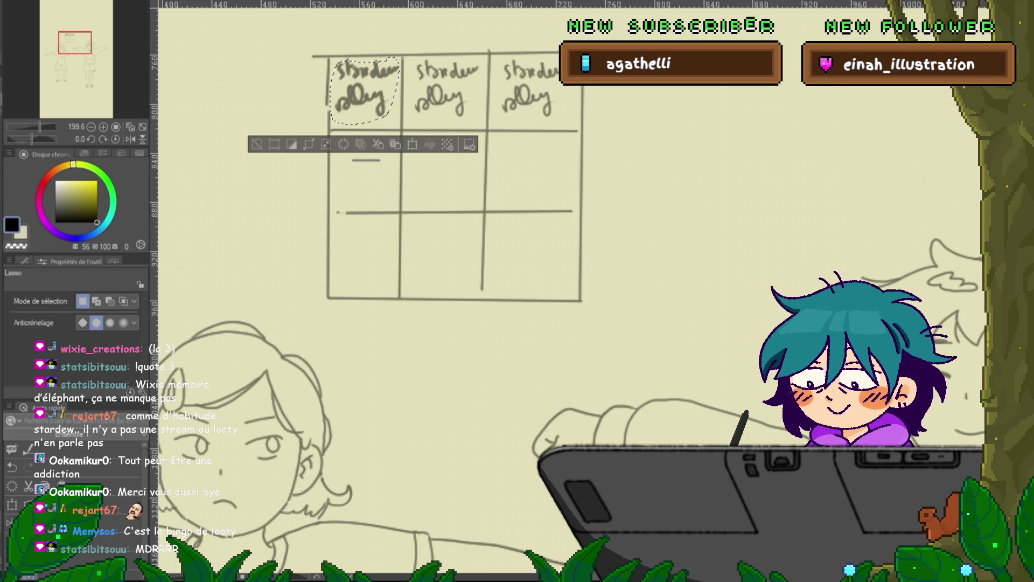
key("ctrl+c")
key("ctrl+v")
key("ctrl+t")
left_click_drag(364, 94, 362, 170)
key("Return")
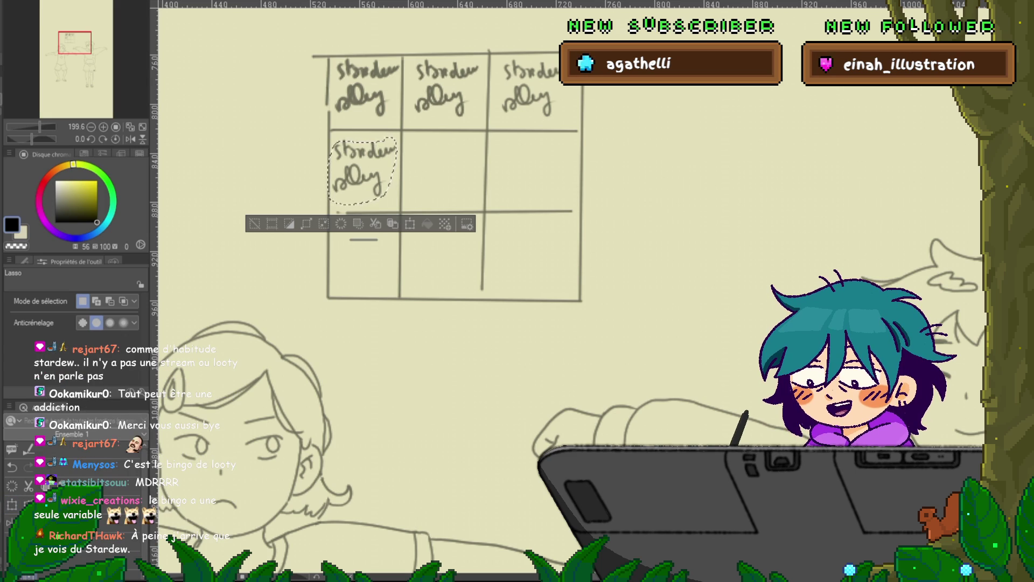
key("ctrl+v")
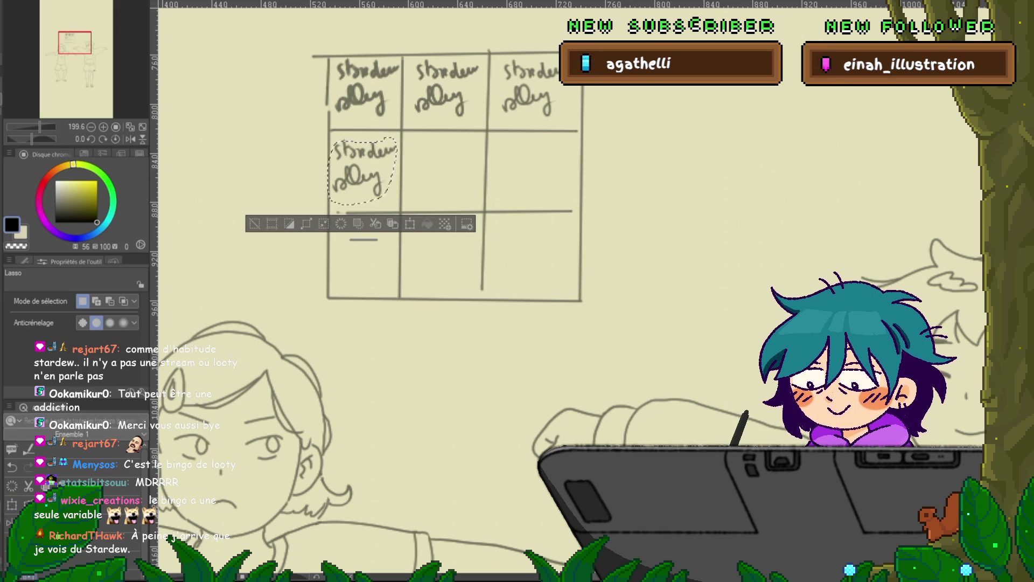
key("ctrl+d")
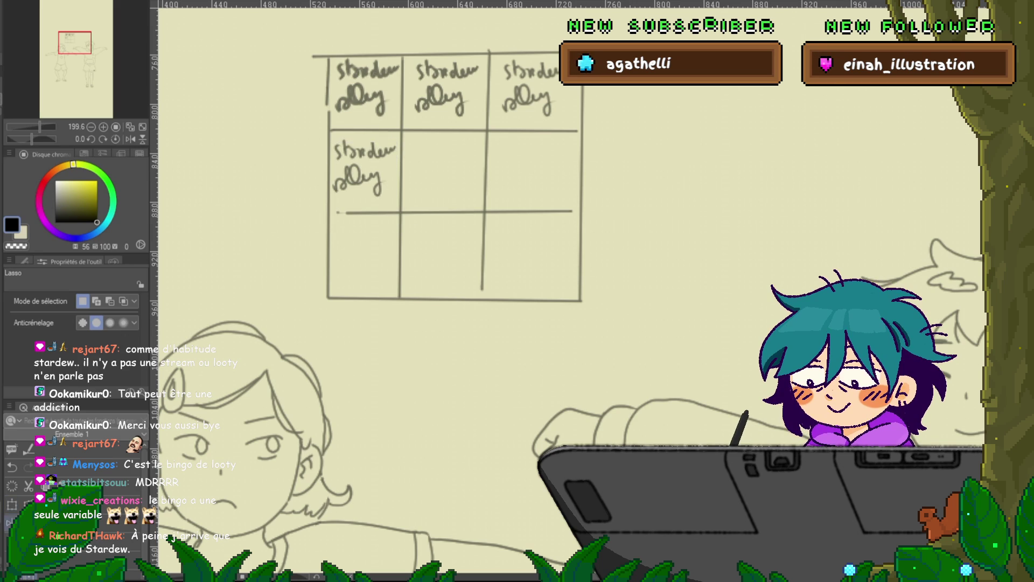
Step: Paste 'stardew valley' copies into the middle and right cells of the second row
key("ctrl+c")
key("ctrl+v")
key("ctrl+t")
left_click_drag(363, 86, 439, 171)
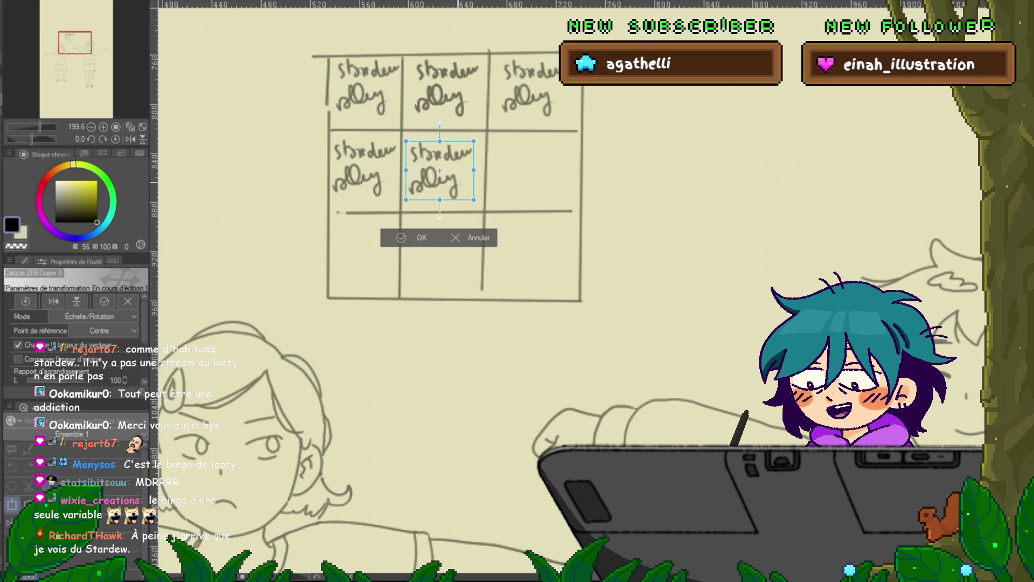
key("Return")
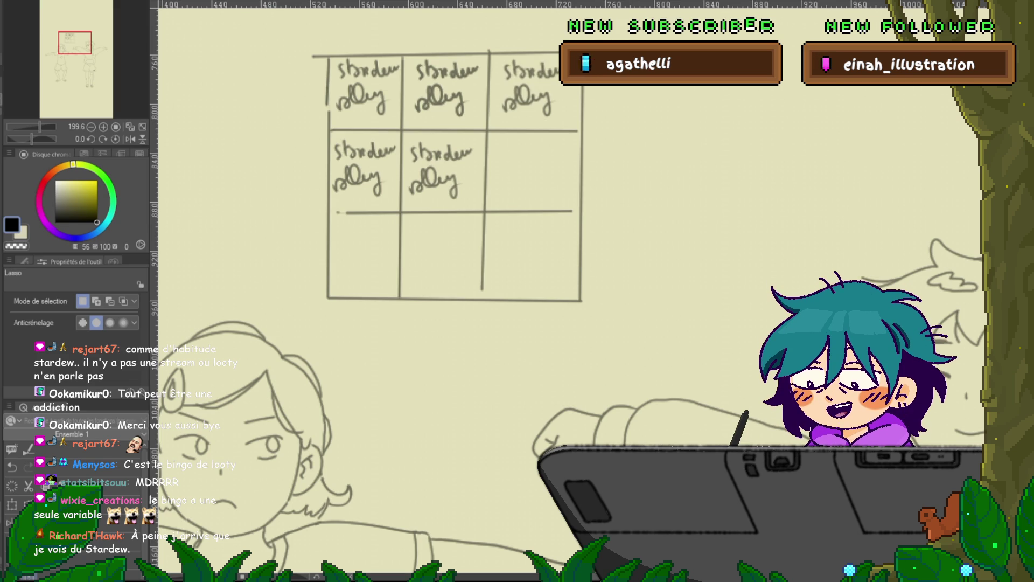
key("ctrl+v")
key("ctrl+t")
left_click_drag(441, 89, 526, 172)
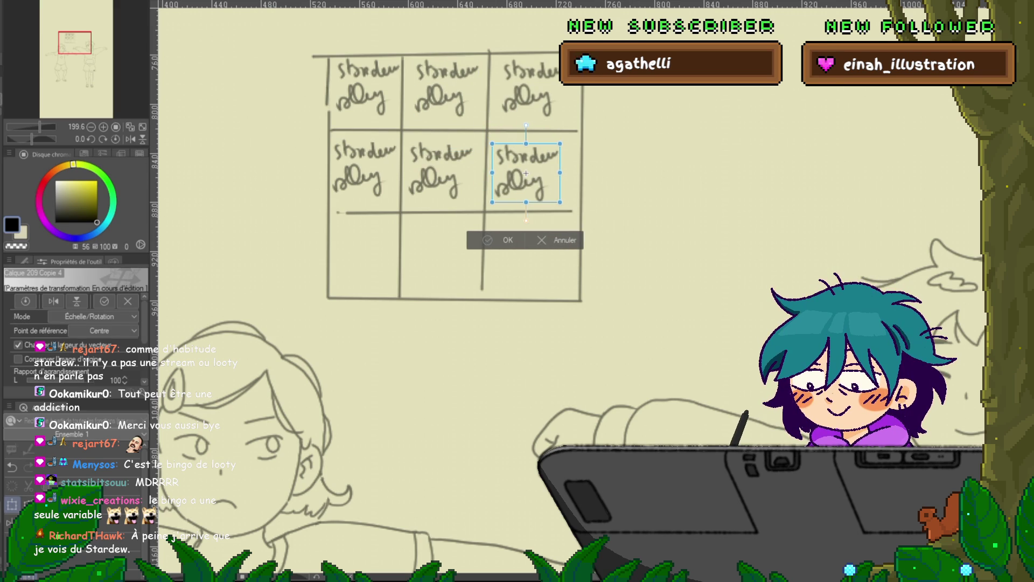
key("Return")
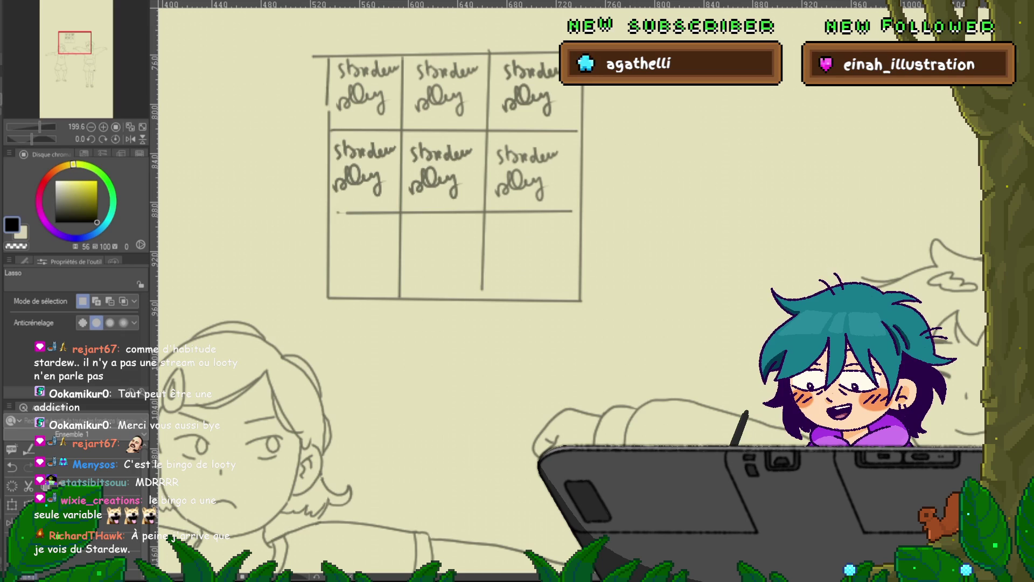
Step: Move copies down to fill the bottom row, including the bottom-right cell
key("ctrl+t")
left_click_drag(454, 176, 453, 218)
key("Return")
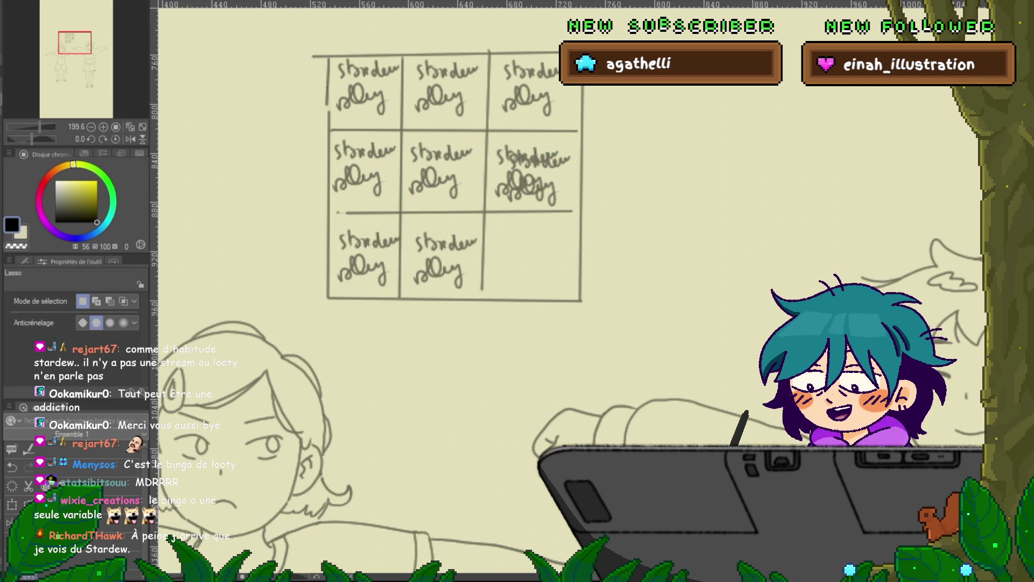
key("ctrl+z")
key("ctrl+y")
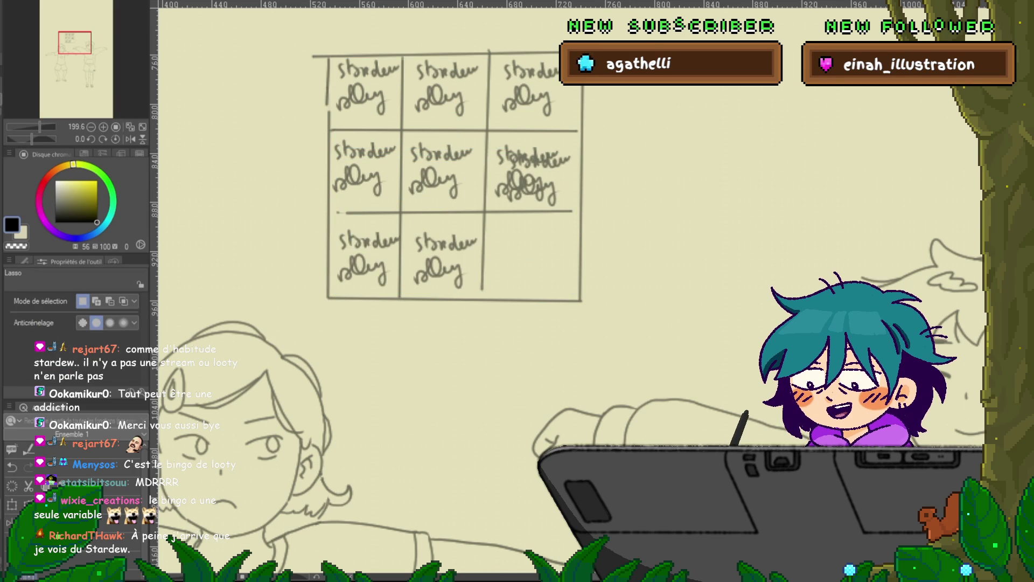
key("ctrl+t")
left_click_drag(538, 178, 529, 250)
key("Return")
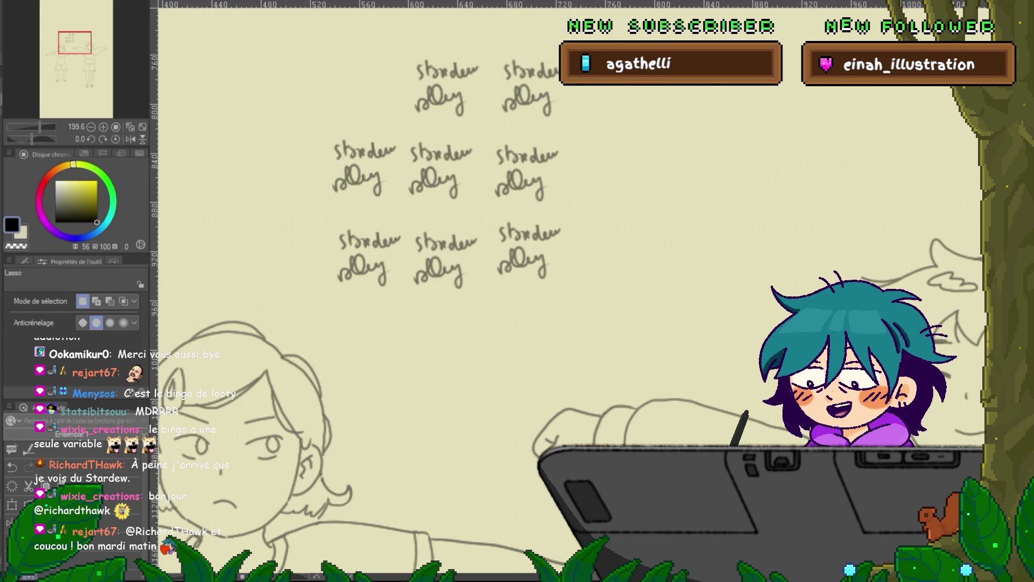
Step: Try deleting the bingo grid sketch, then restore it with undo
key("Delete")
key("ctrl+z")
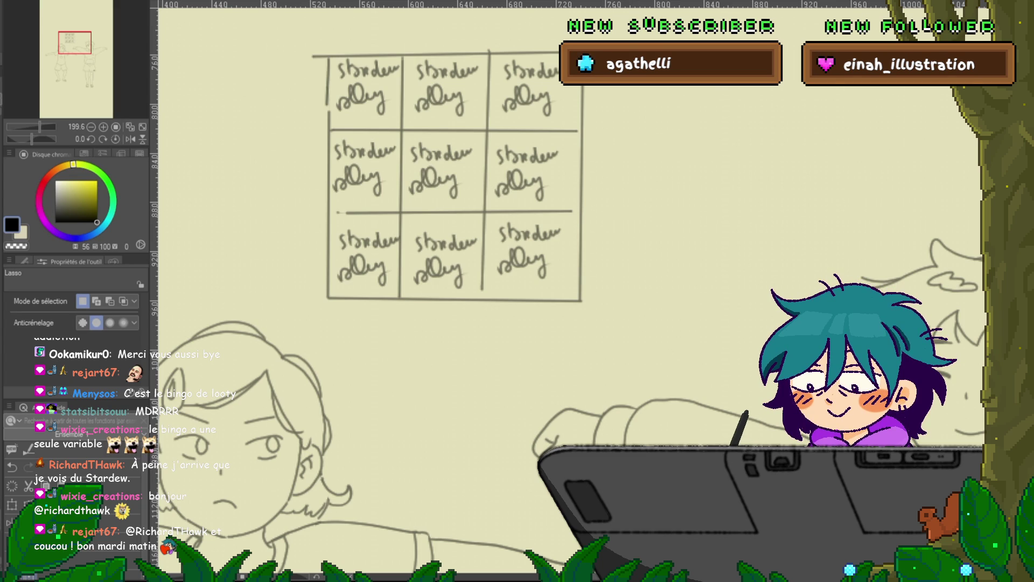
key("Delete")
key("ctrl+z")
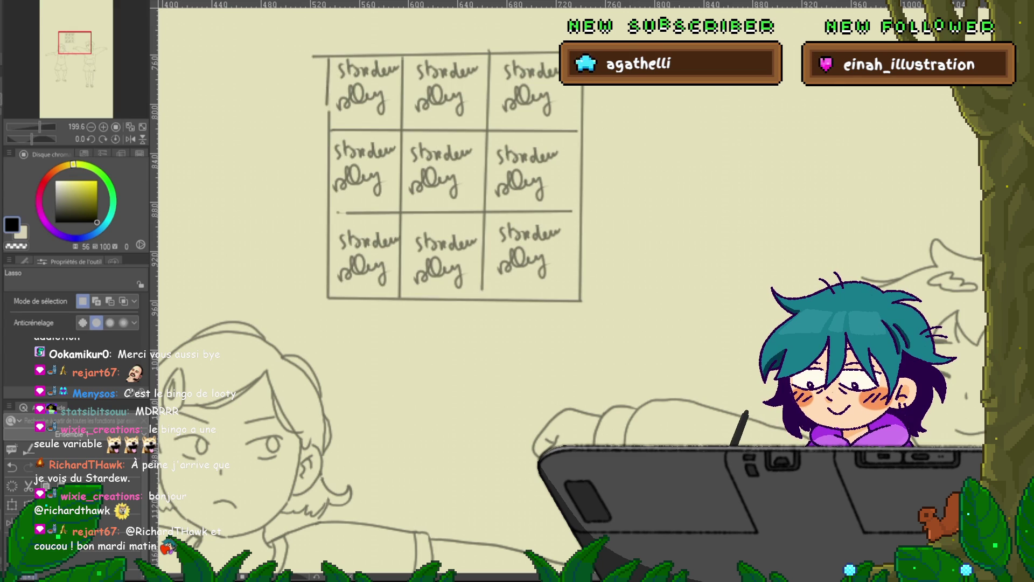
scroll(357, 392, "down", 5)
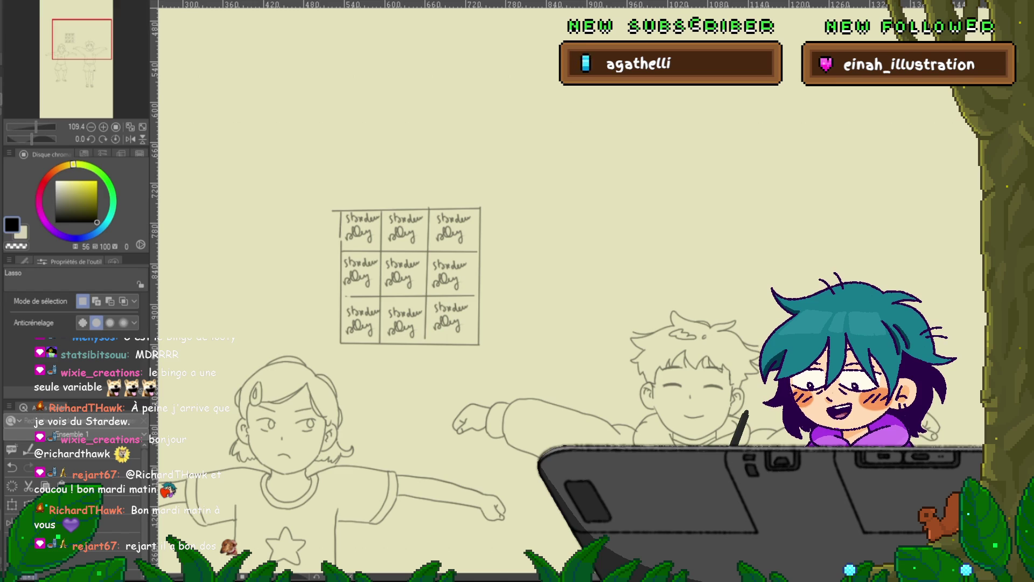
Step: Delete the Stardew bingo grid sketch and scroll down to the character drawings
key("Delete")
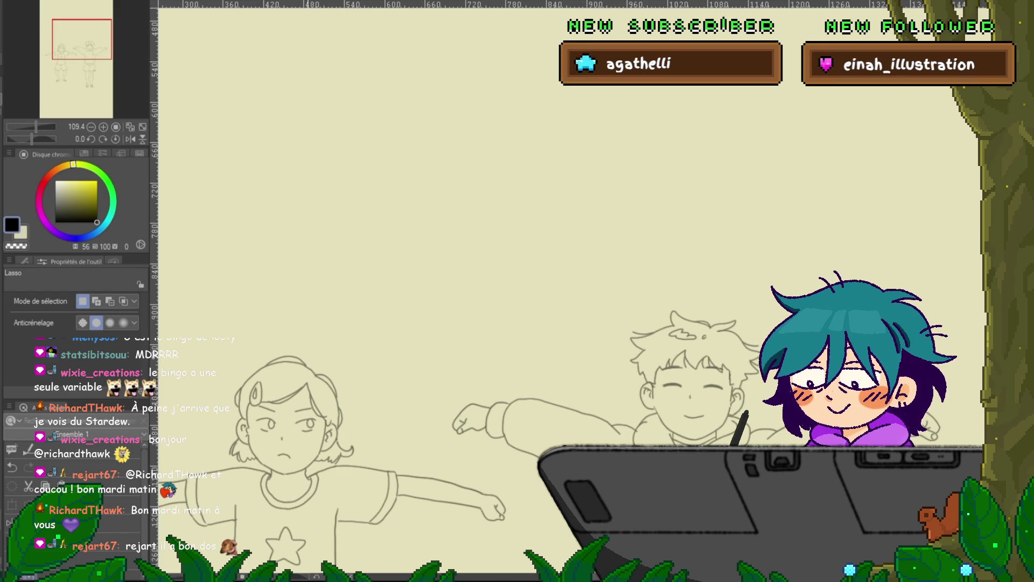
scroll(566, 291, "down", 5)
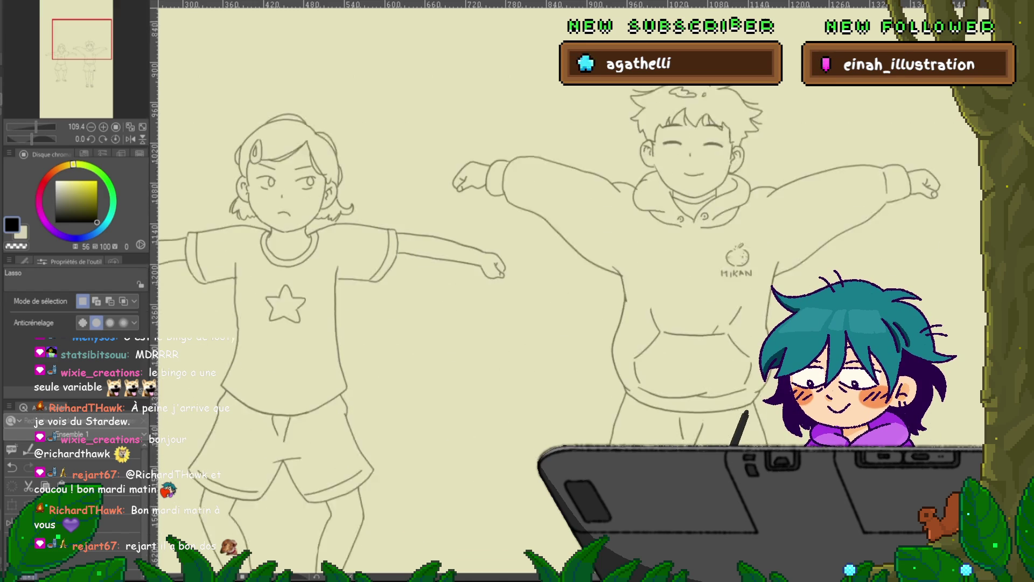
scroll(566, 291, "down", 1)
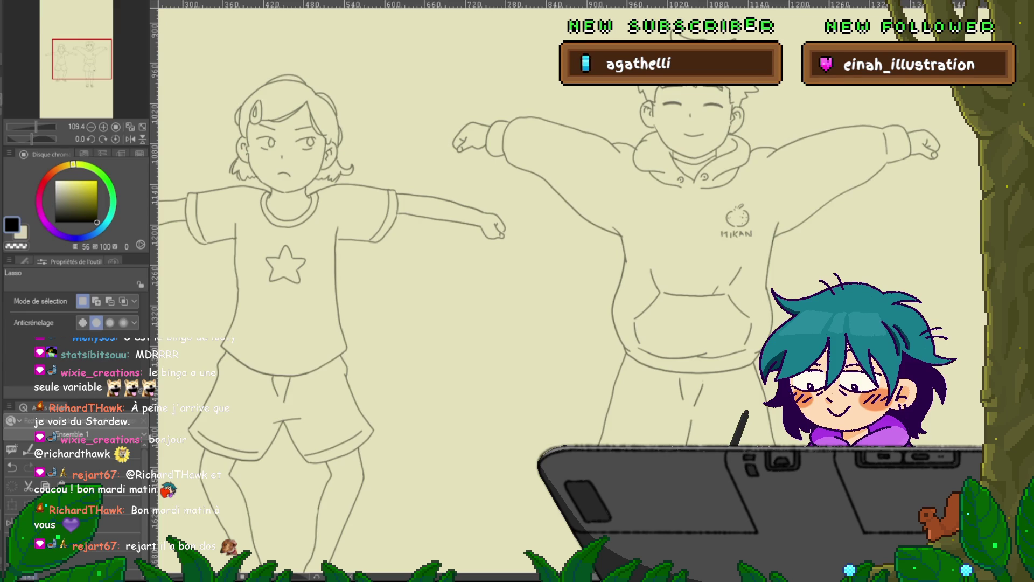
Step: Zoom in close on the girl's arms-out frame with the Control Point tool active
scroll(566, 291, "up", 3)
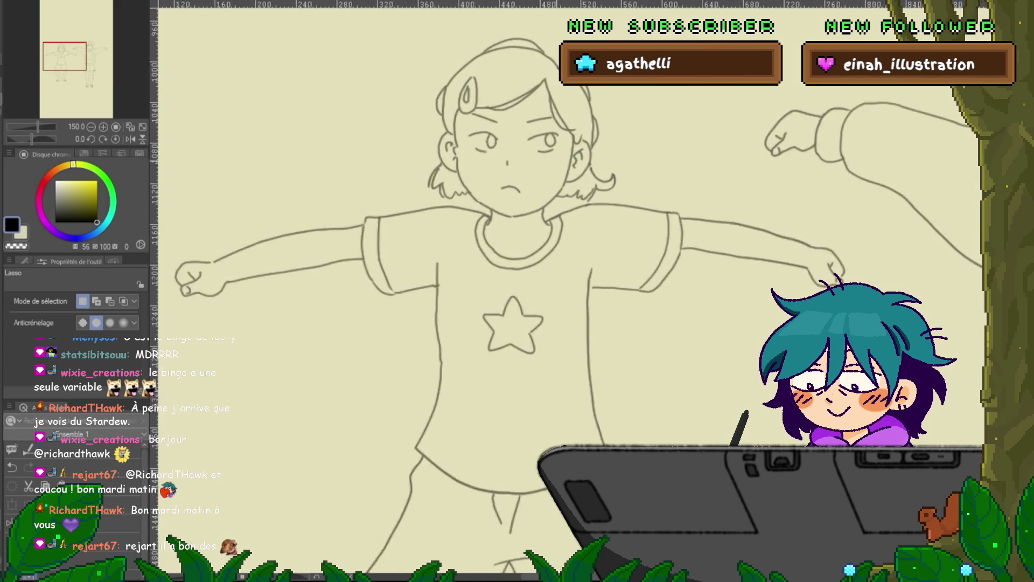
scroll(555, 60, "up", 3)
scroll(555, 60, "up", 2)
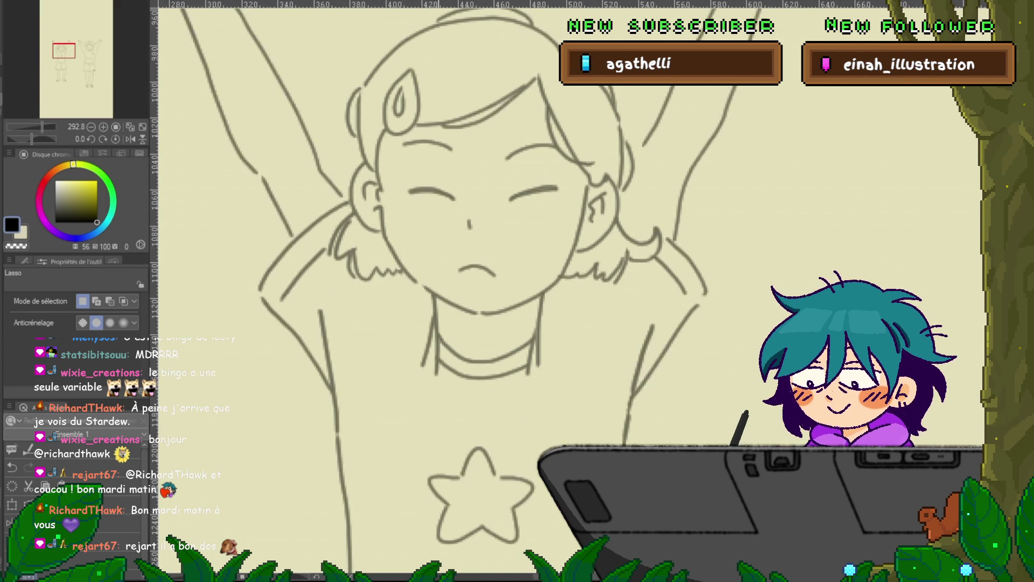
key("y")
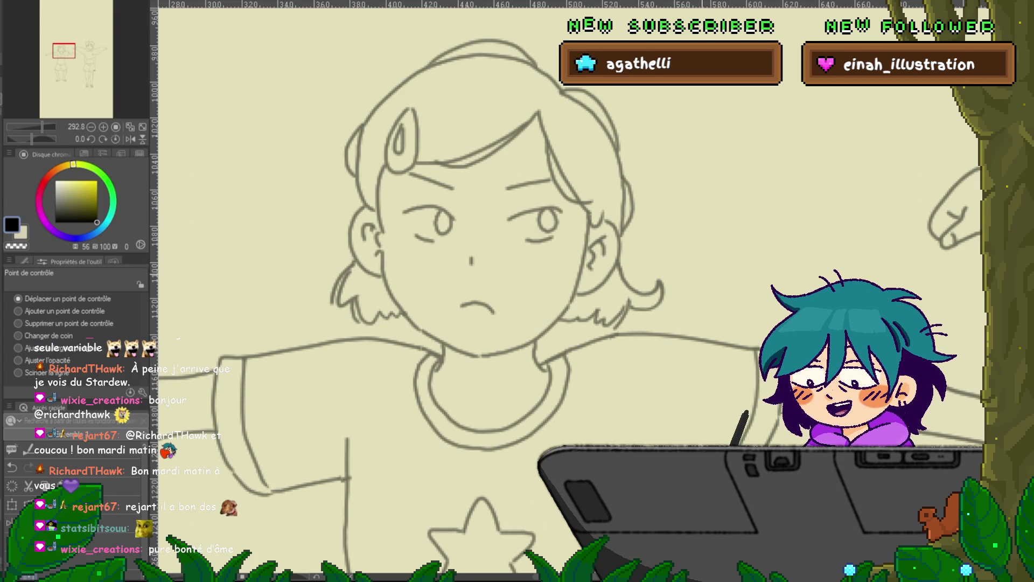
Step: Toggle the last edit off and on twice to compare the hair stroke
key("ctrl+z")
key("ctrl+y")
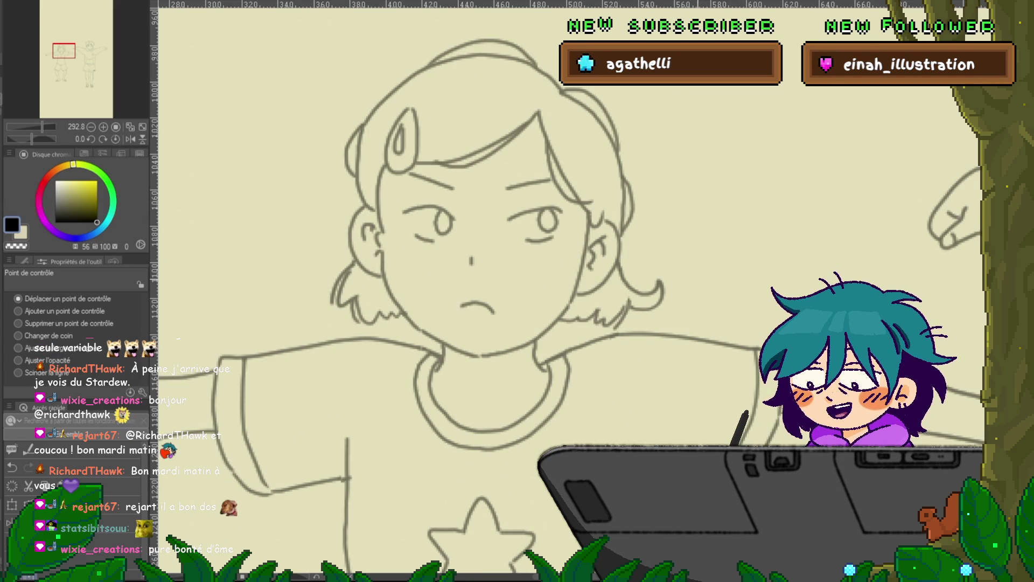
key("ctrl+z")
key("ctrl+y")
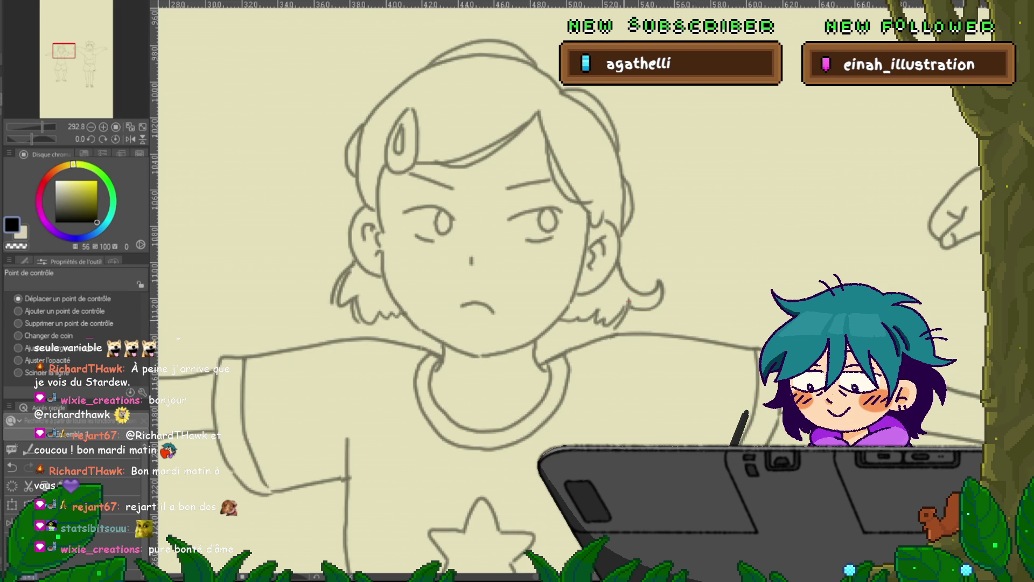
Step: Delete the stray control point on the bob's right-end hair stroke and nudge another right to straighten it
left_click(18, 323)
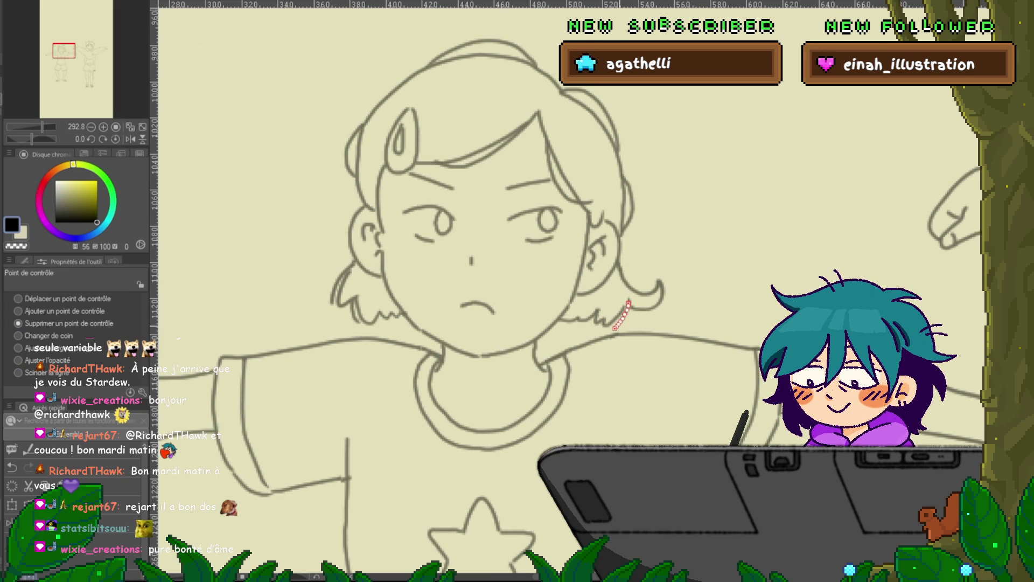
left_click(622, 316)
left_click(18, 298)
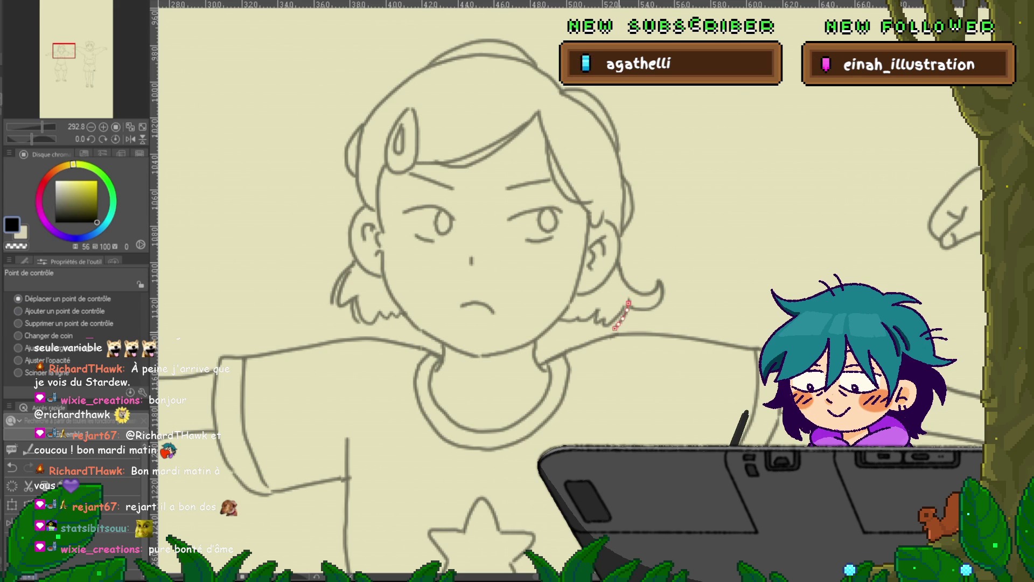
left_click_drag(619, 324, 623, 323)
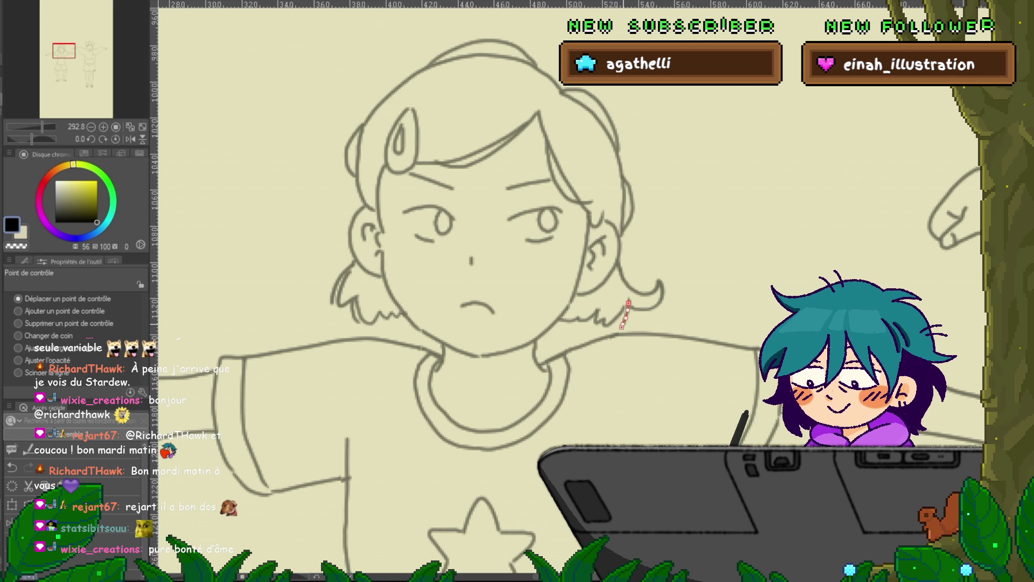
scroll(464, 302, "up", 2)
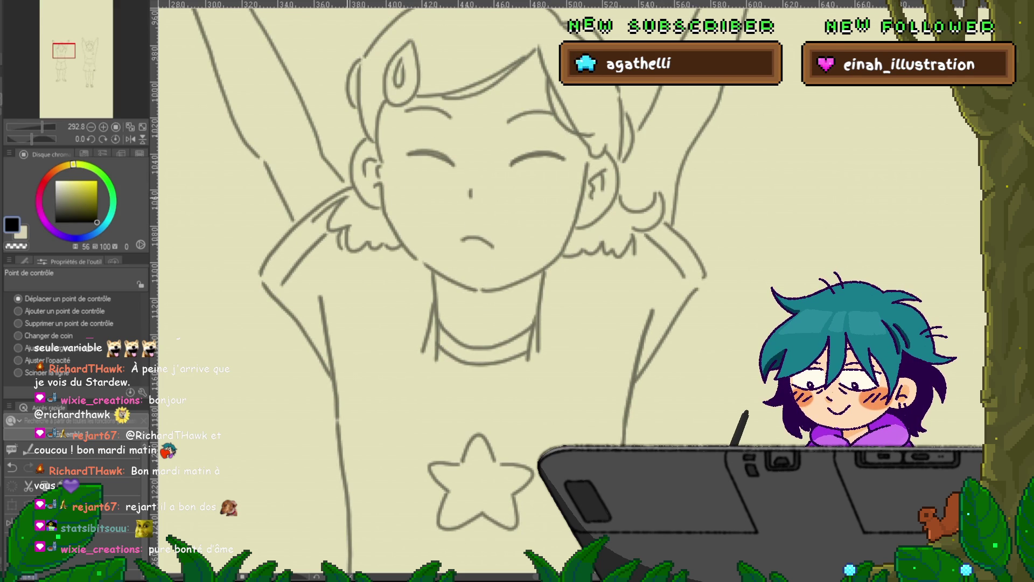
Step: Extend the end of the hair line beside the left ear slightly
left_click(352, 172)
left_click_drag(348, 197, 356, 194)
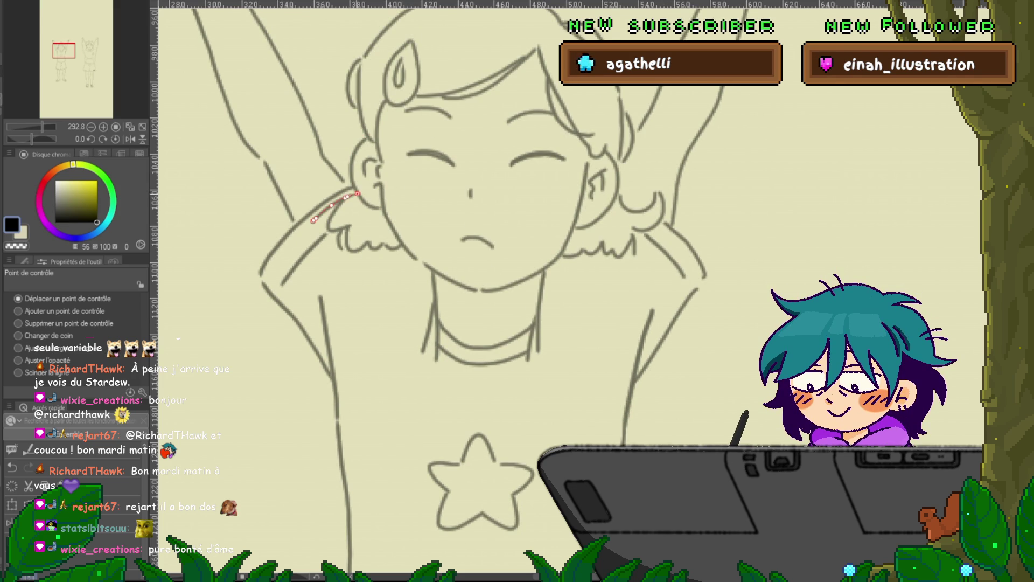
left_click(332, 206)
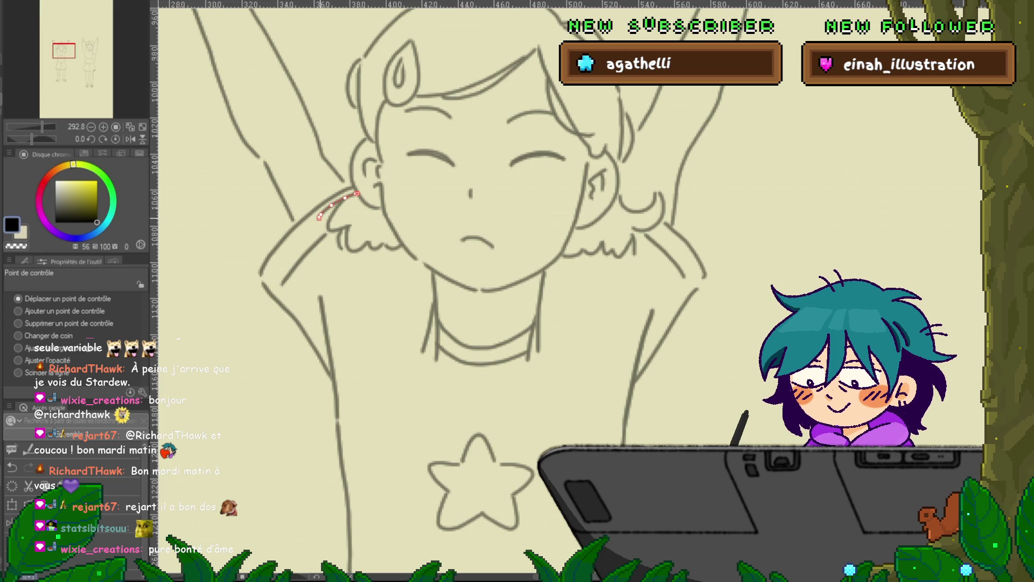
key("Escape")
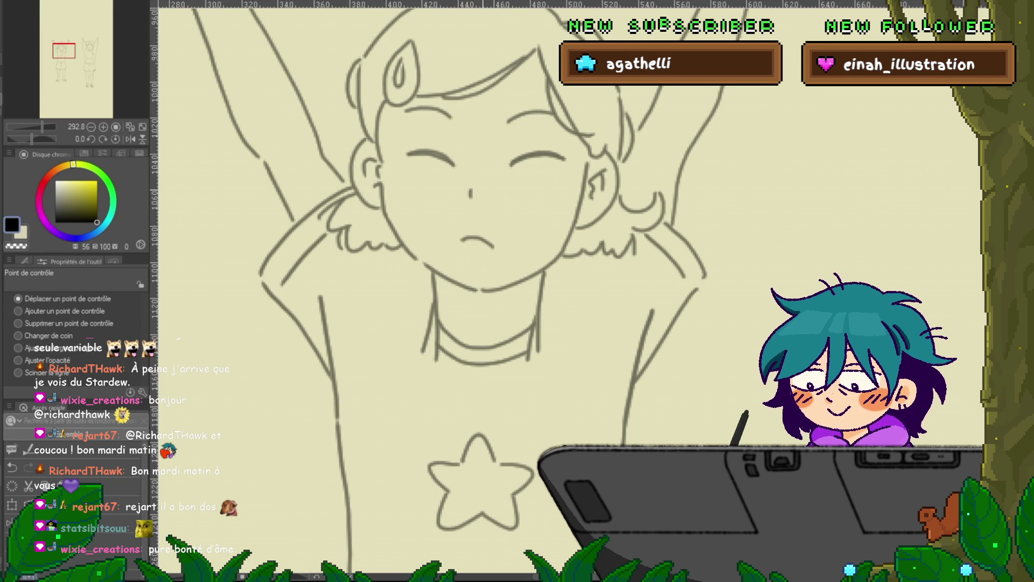
Step: Compare against the other frame and inspect the nose and left shoulder lines
key("ctrl+z")
key("ctrl+z")
left_click(471, 193)
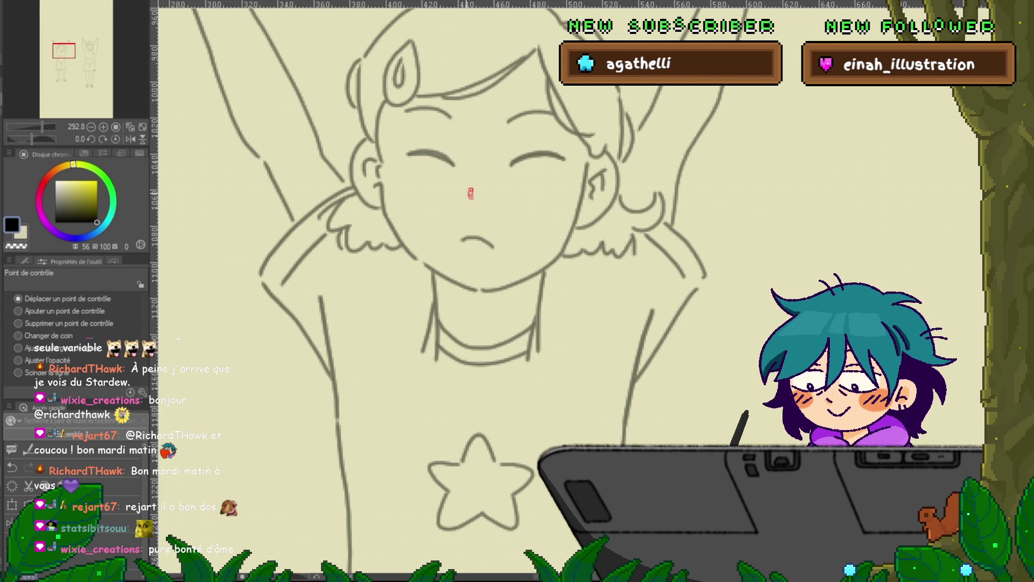
left_click(339, 206)
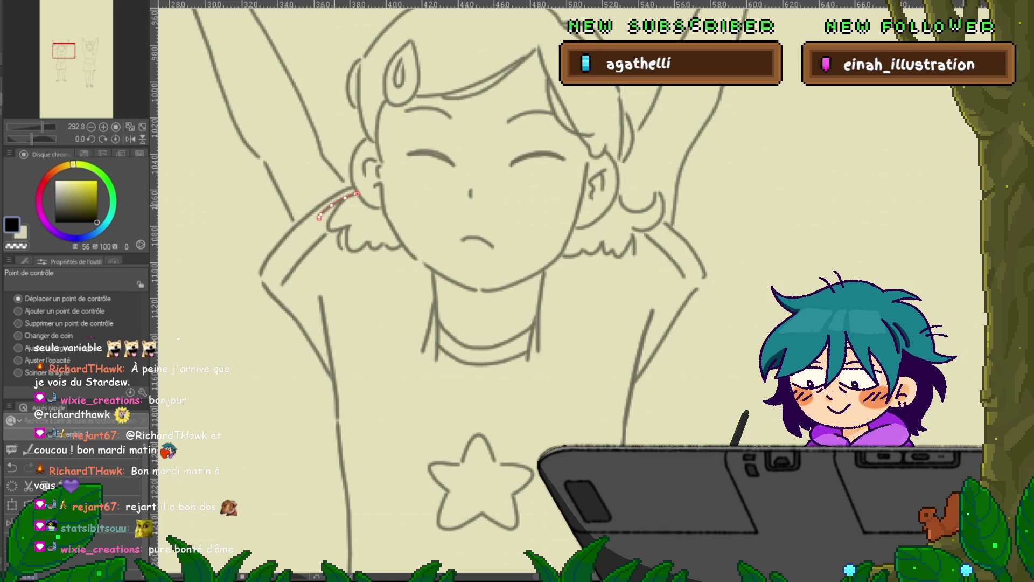
key("Escape")
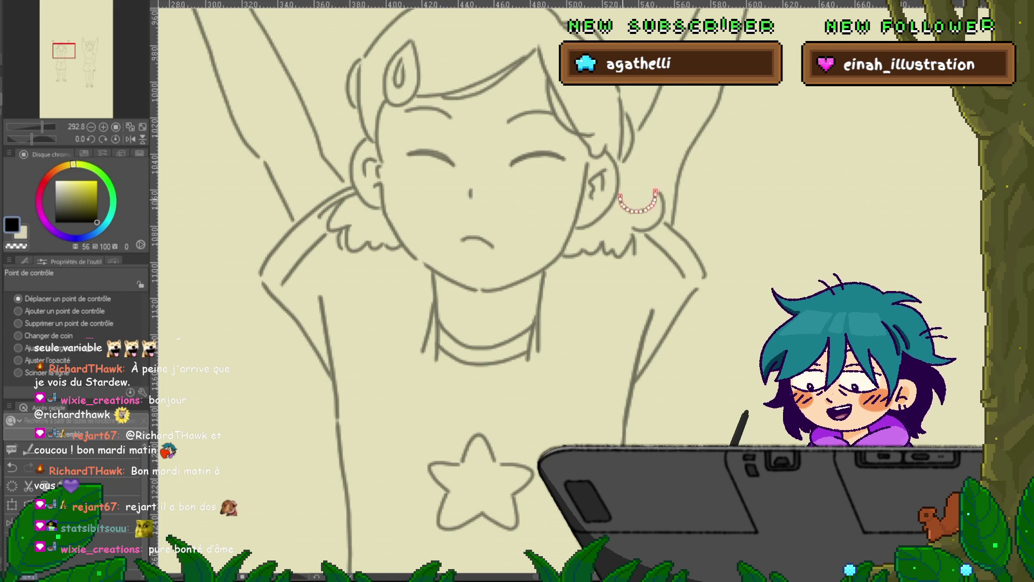
left_click(338, 205)
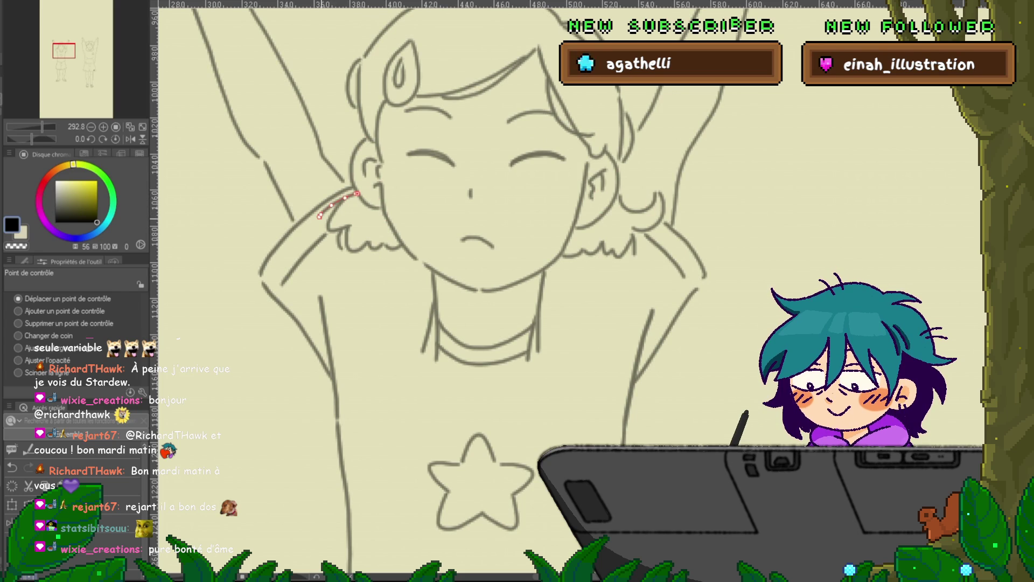
key("Escape")
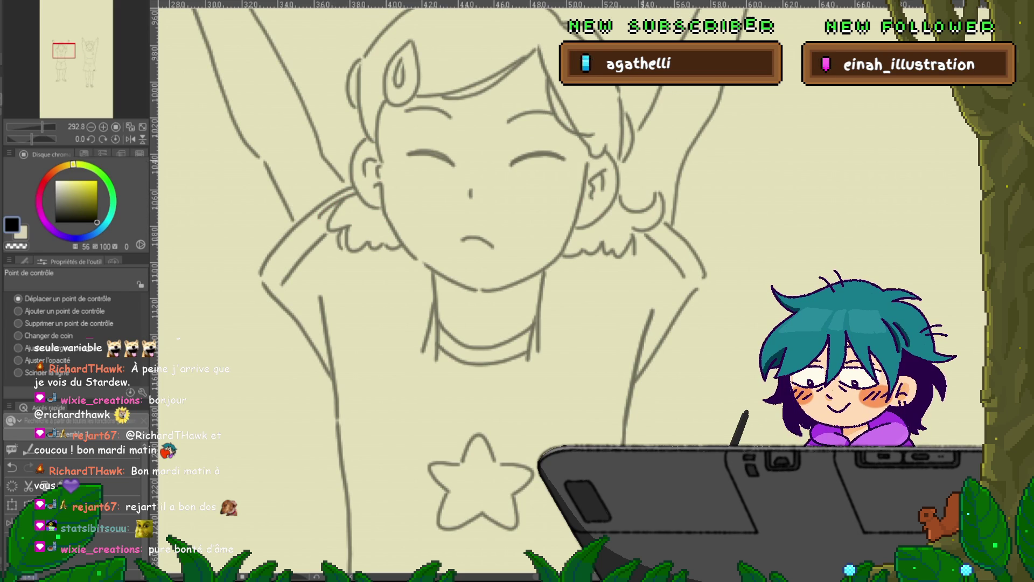
Step: Nudge the top end of the right-ear hair curl slightly left and compare
left_click(660, 210)
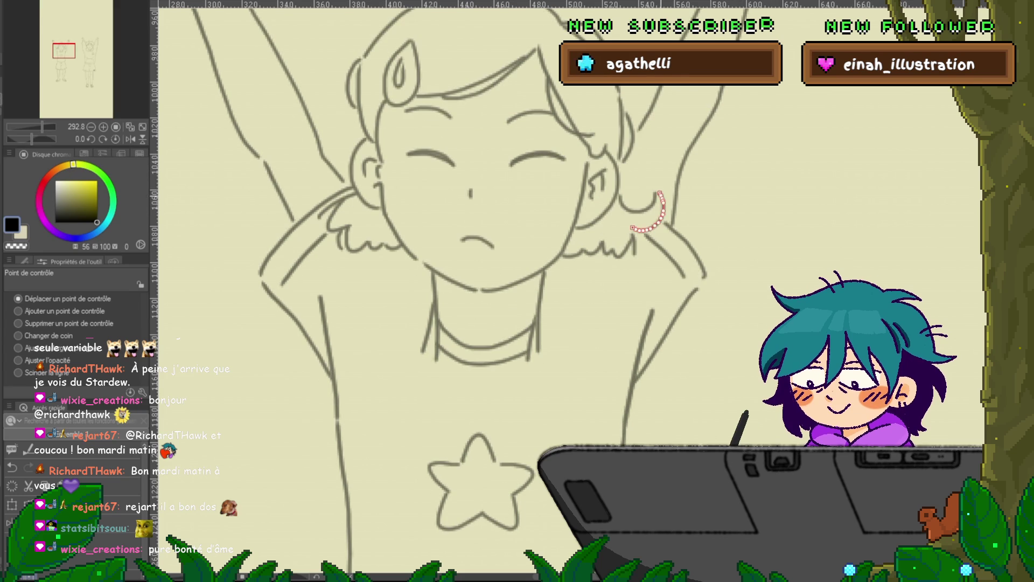
left_click_drag(659, 192, 657, 193)
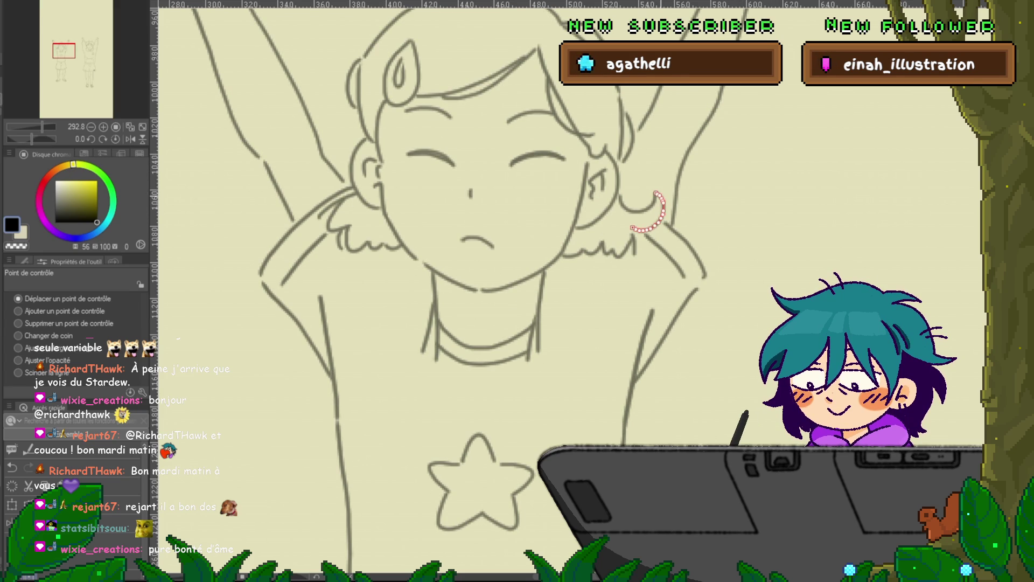
key("ctrl+z")
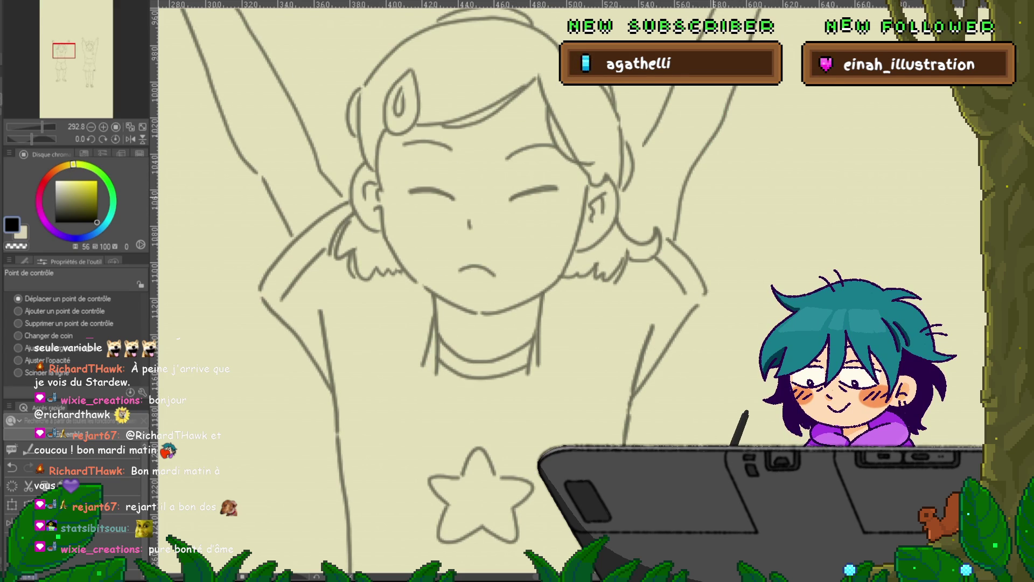
key("ctrl+y")
key("ctrl+z")
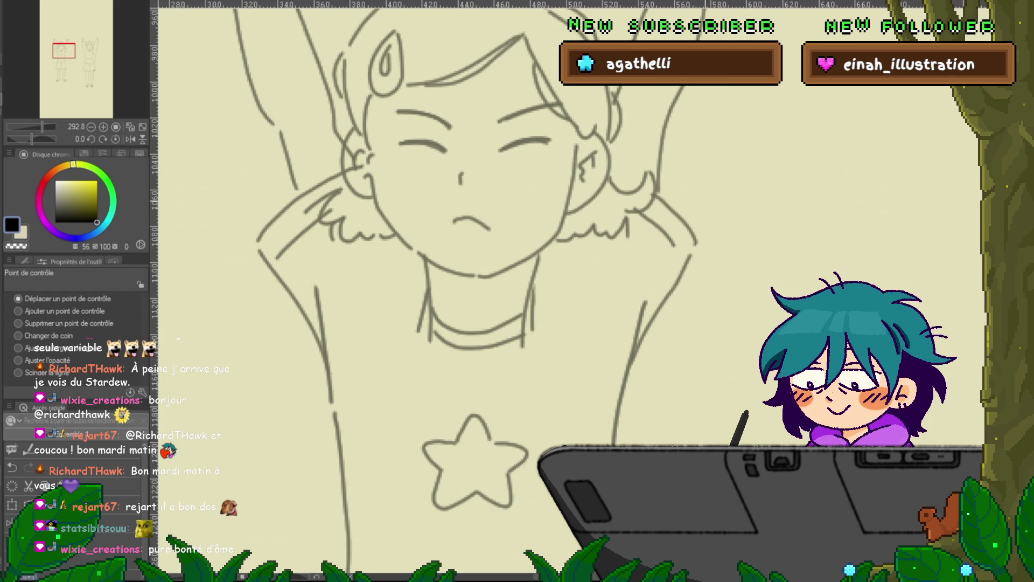
key("ctrl+y")
Step: Flip repeatedly between the two drawing versions to compare the lines
key("ctrl+z")
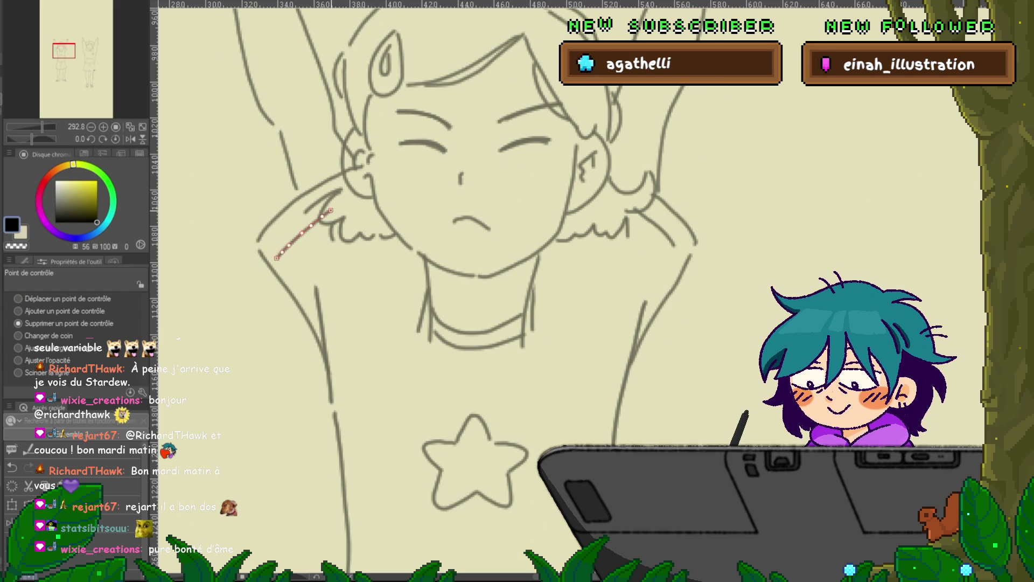
key("ctrl+z")
key("ctrl+y")
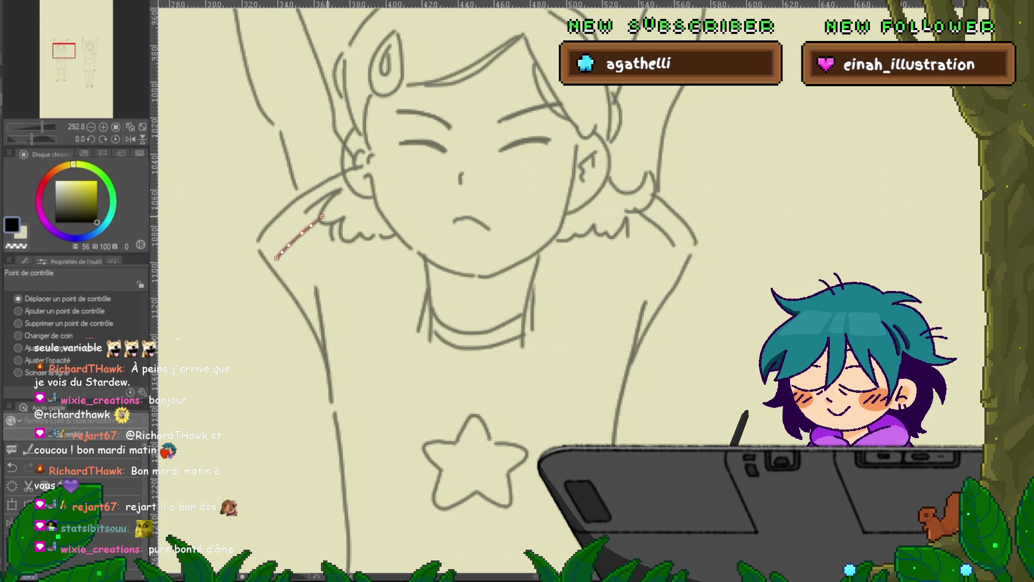
key("ctrl+z")
key("ctrl+y")
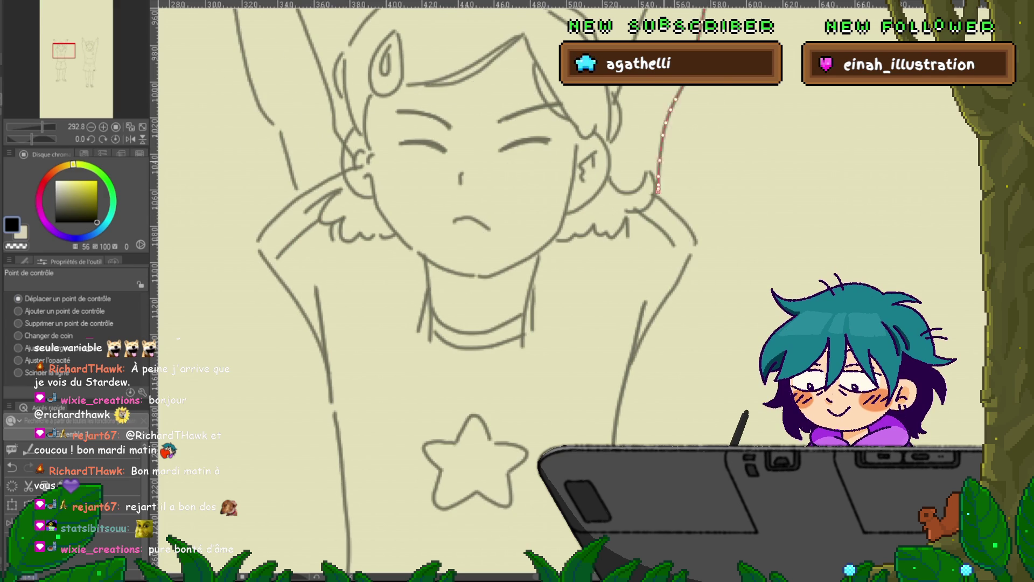
key("ctrl+z")
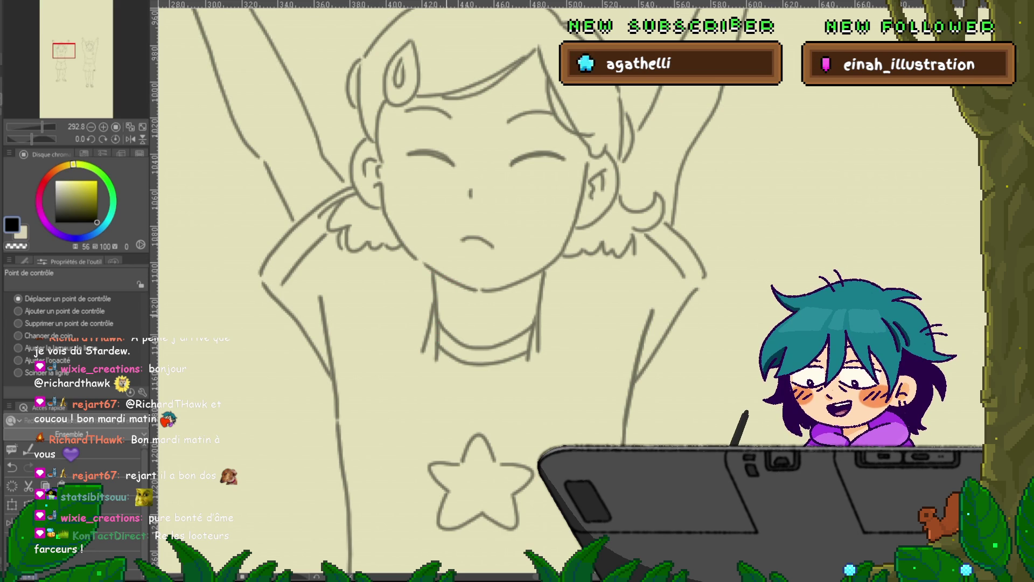
key("ctrl+z")
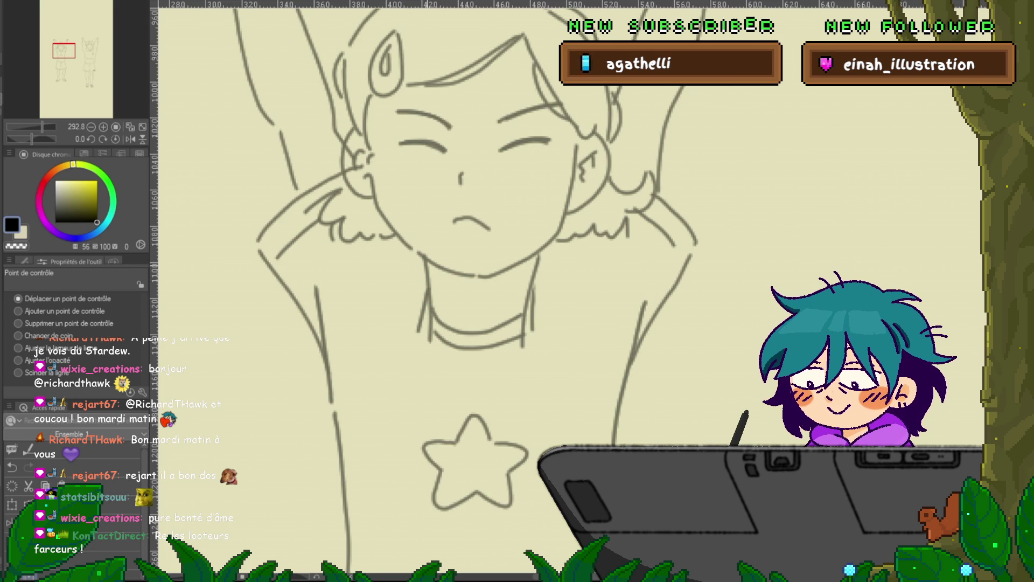
Step: Inspect the arm line near the shoulder, briefly trying Delete control point before returning to Move
left_click(327, 196)
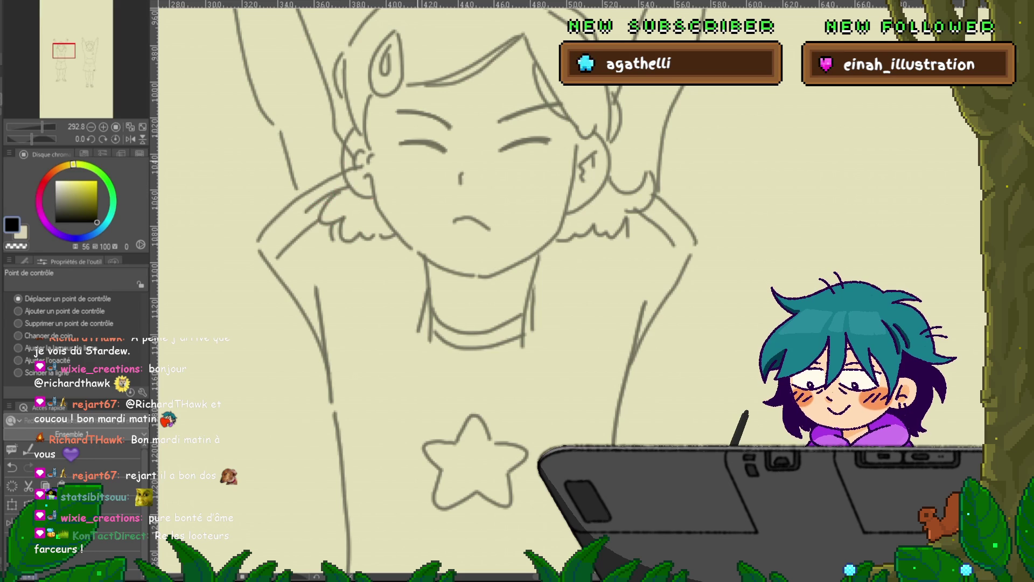
left_click(18, 324)
key("ctrl+z")
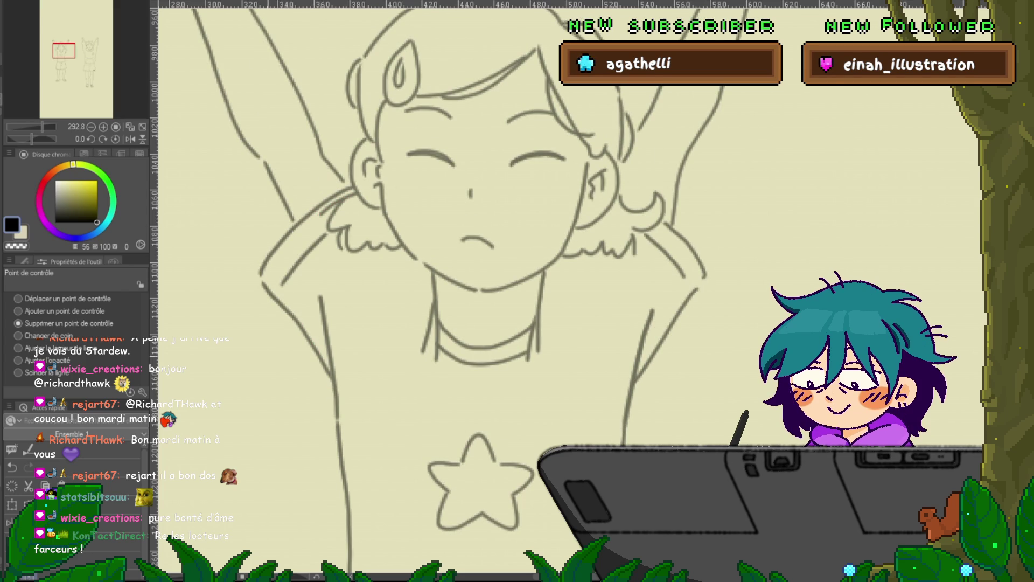
key("ctrl+z")
key("ctrl+y")
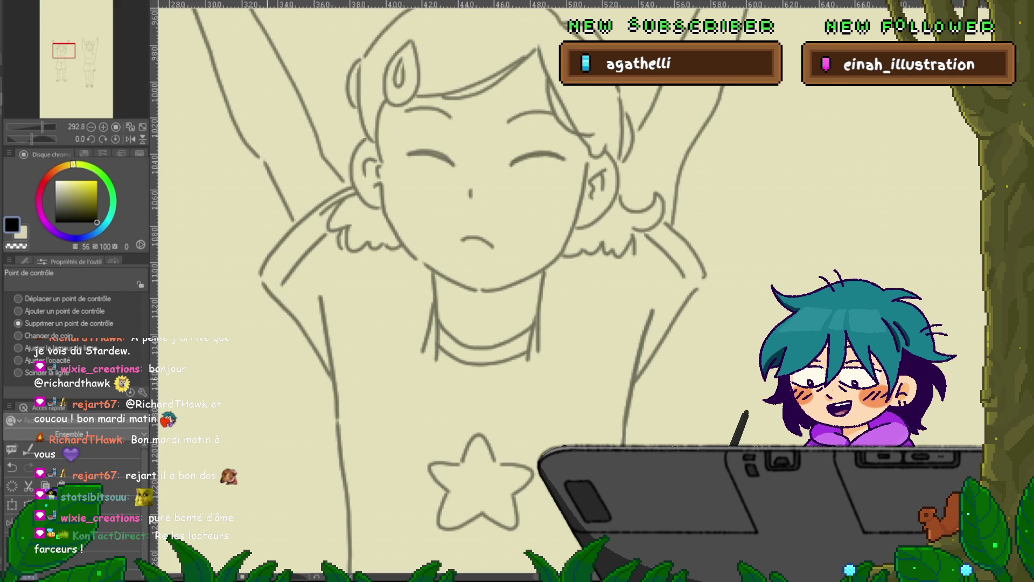
left_click(18, 298)
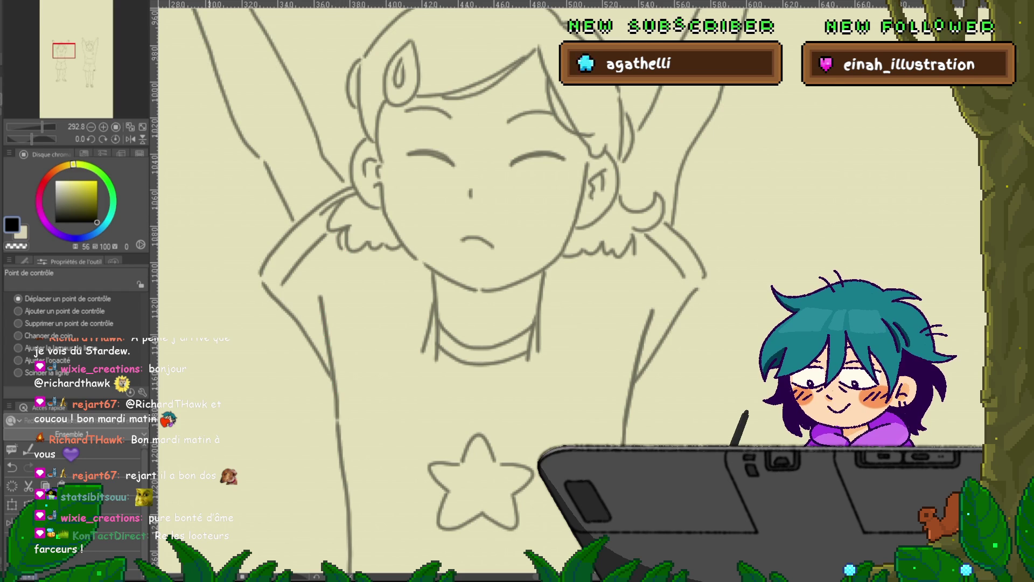
key("ctrl+z")
key("ctrl+z")
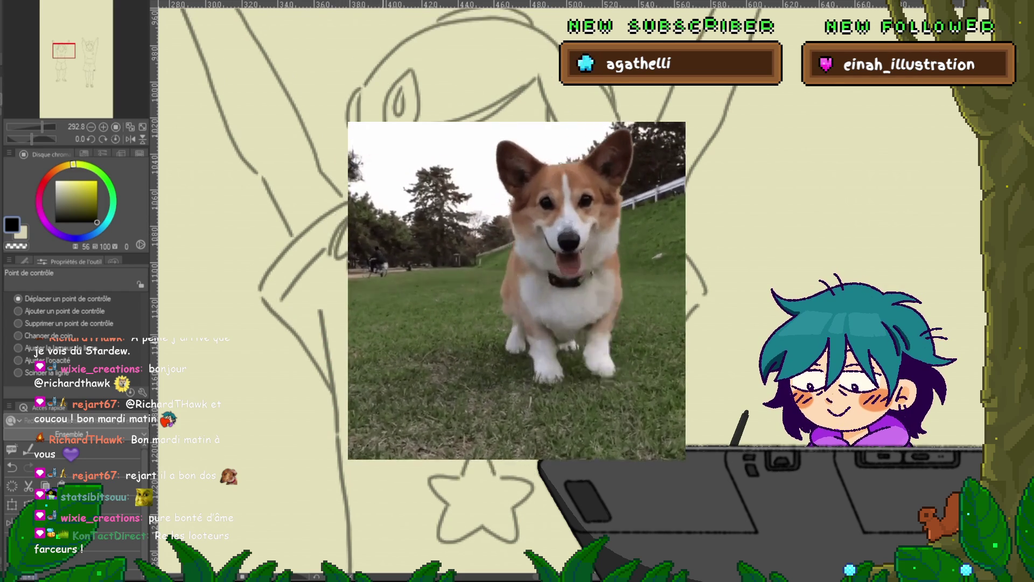
Step: Return to the arms-raised frame and pull the left shoulder line's end slightly down
key("ctrl+z")
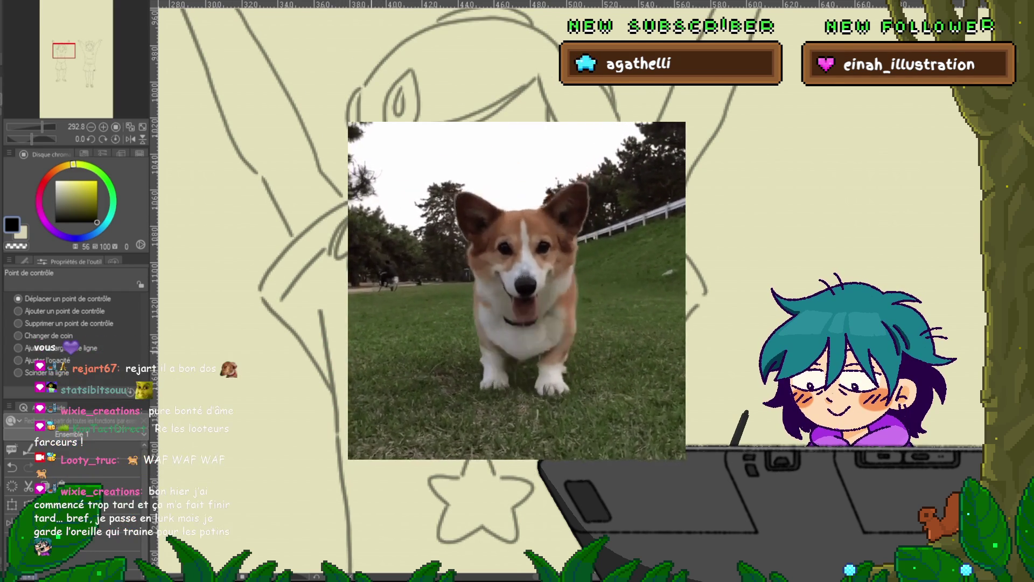
key("ctrl+z")
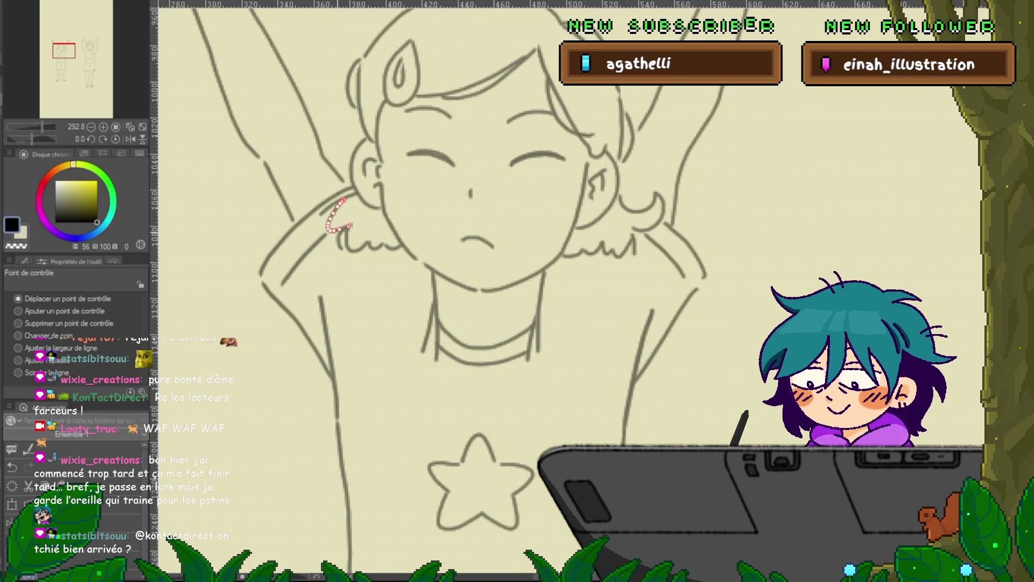
left_click_drag(322, 214, 317, 219)
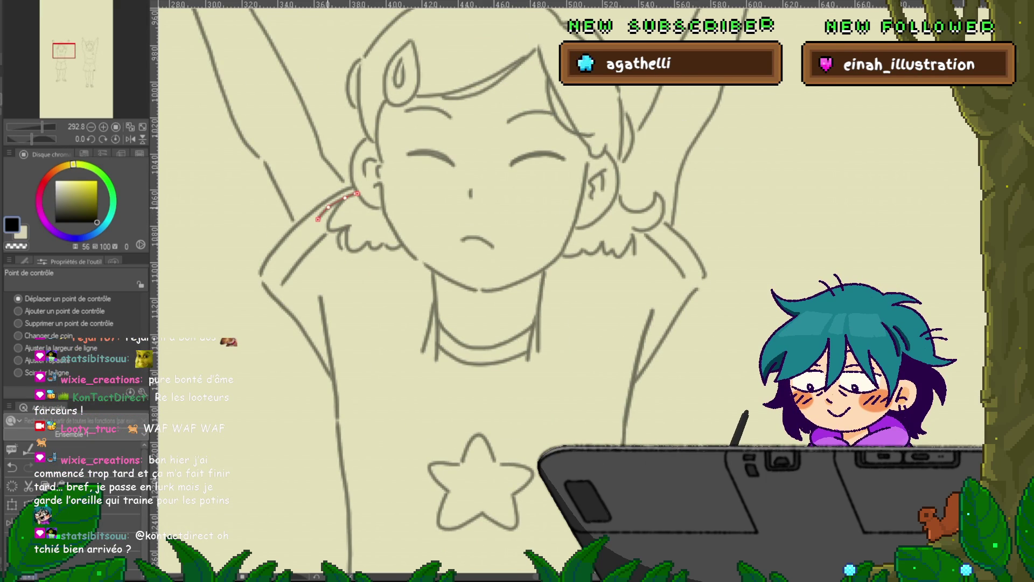
Step: Inspect the left torso line and the small curves near the left shoulder
left_click(330, 356)
key("Escape")
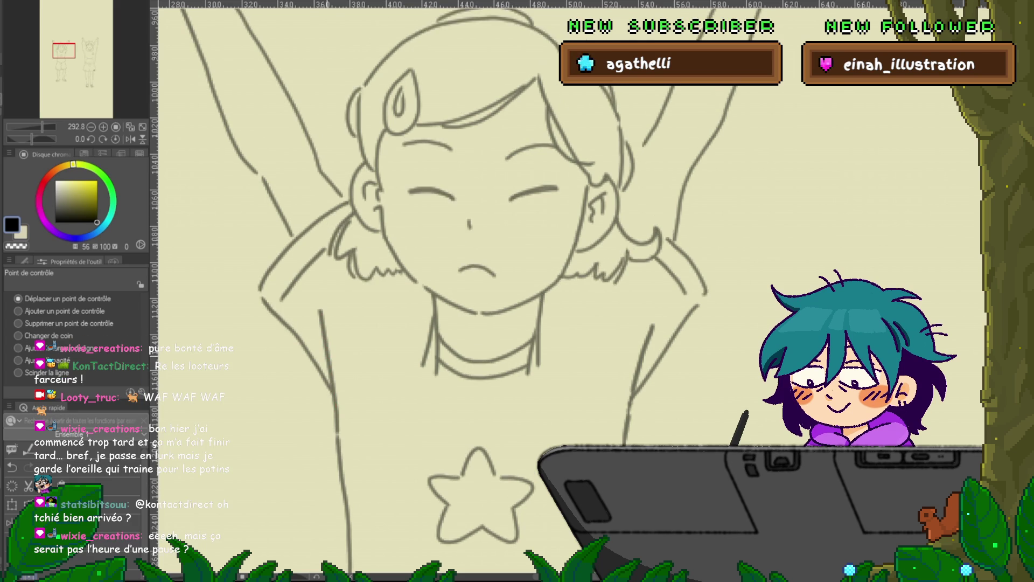
left_click(333, 214)
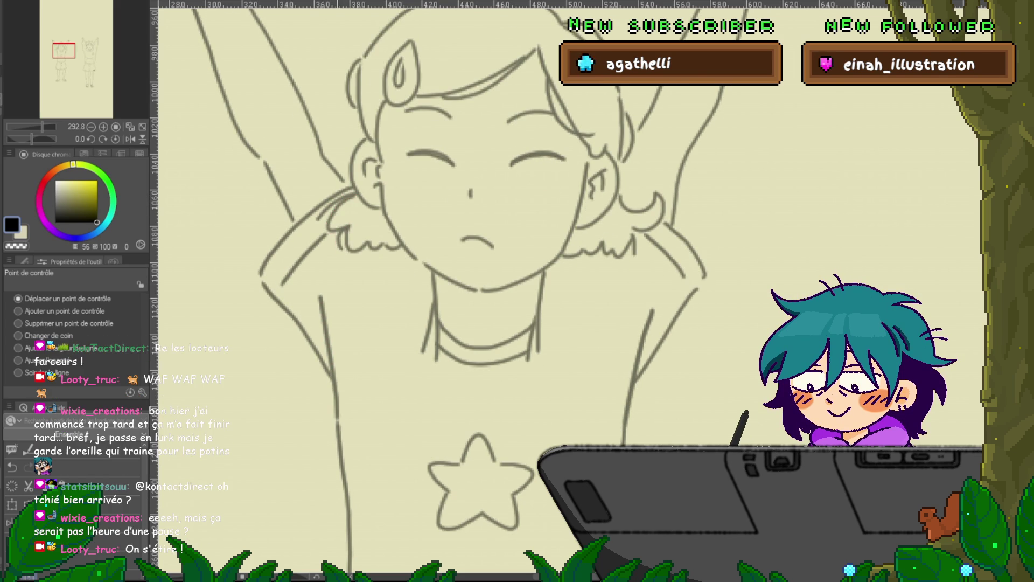
left_click(353, 249)
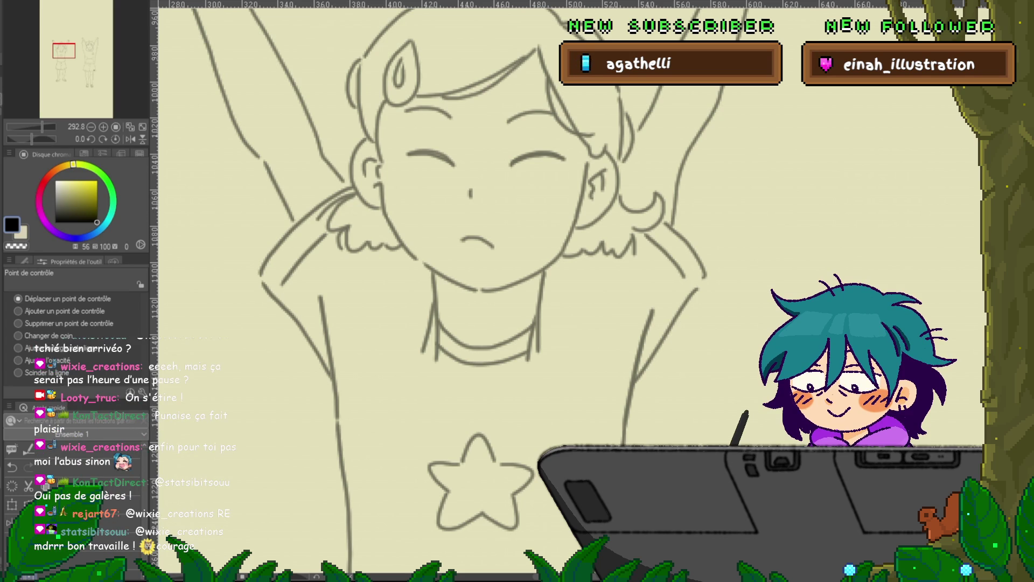
key("ctrl+d")
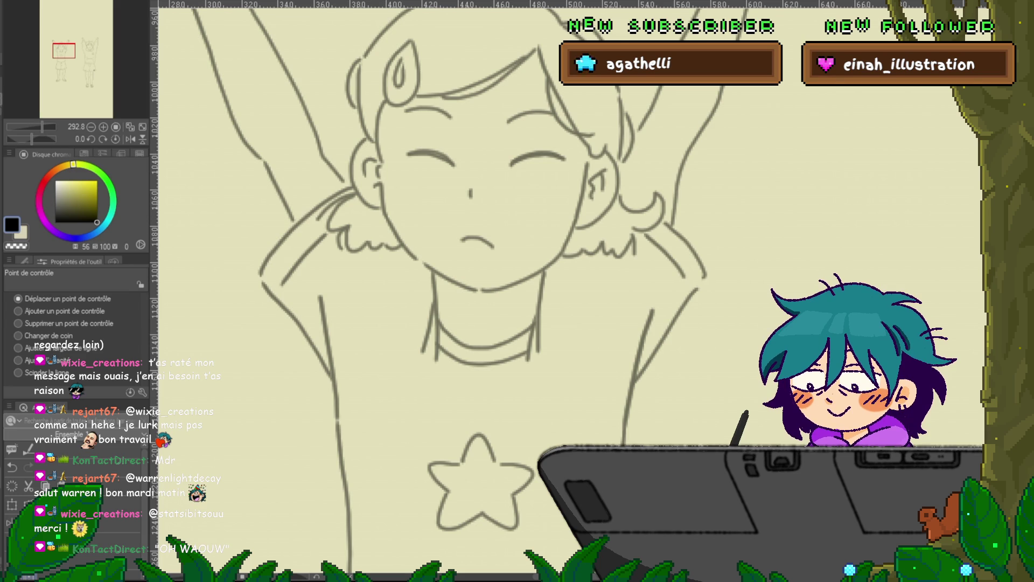
key("ctrl+shift+a")
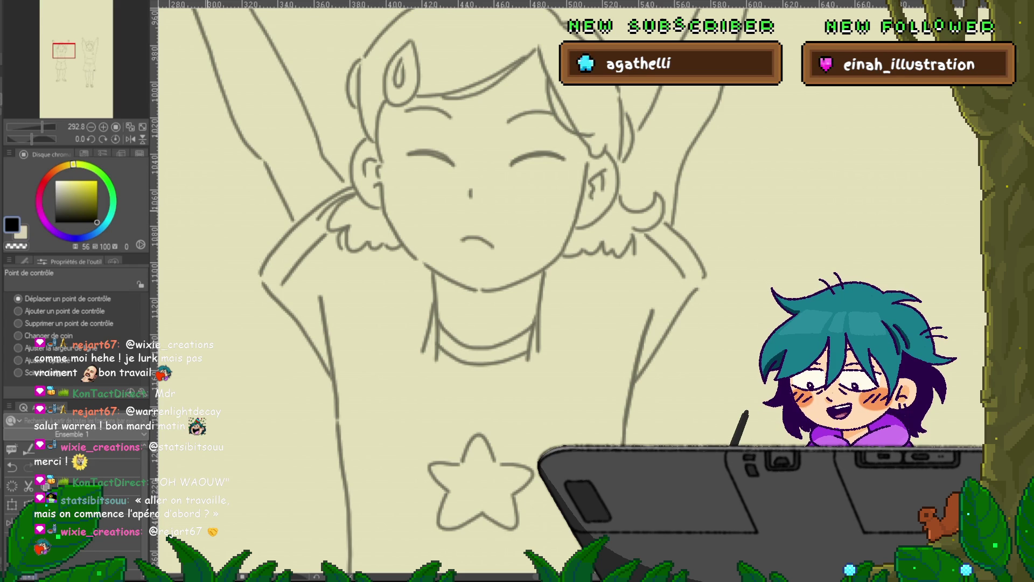
key("Escape")
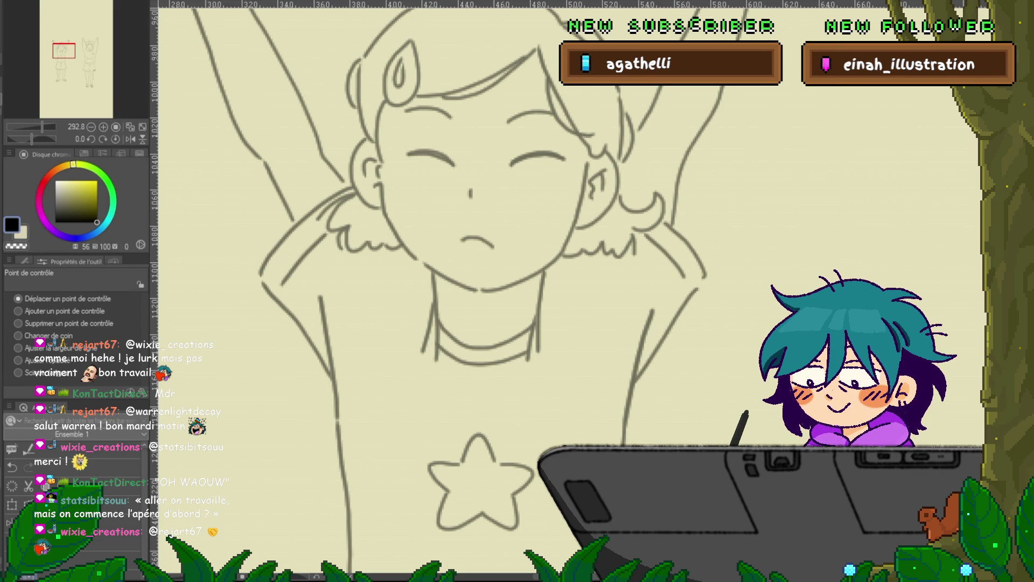
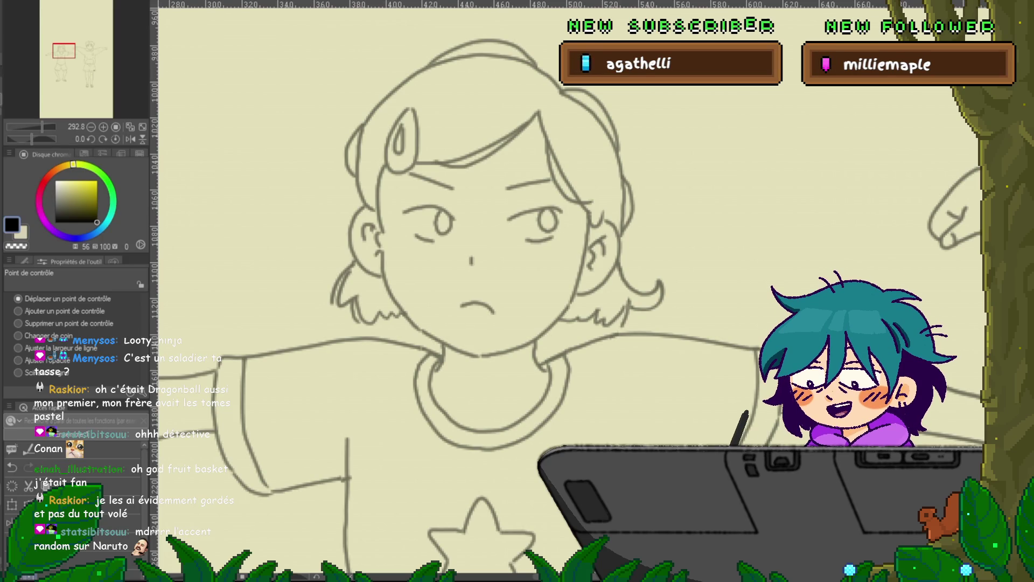
Step: Switch back to the pen and give the small chibi head a dot eye and a smile
scroll(571, 291, "left", 5)
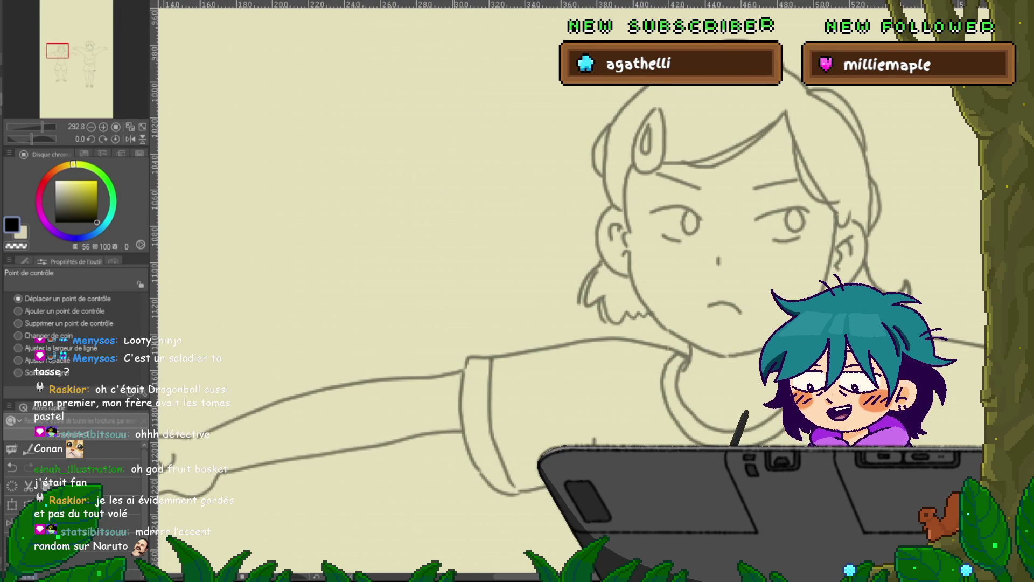
key("p")
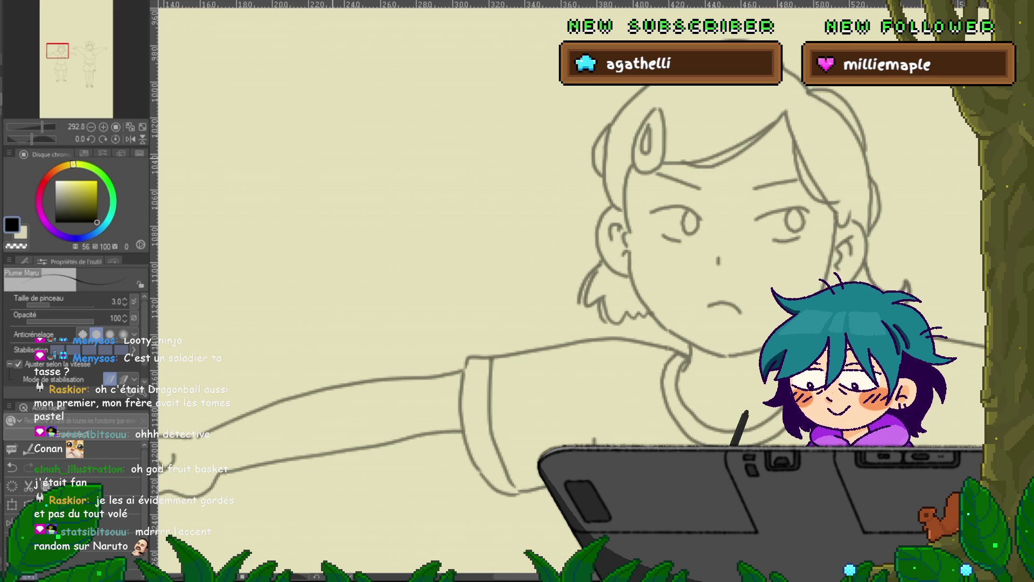
mouse_move(348, 170)
left_mouse_down()
mouse_move(425, 186)
mouse_move(371, 157)
left_mouse_up()
left_click(376, 183)
mouse_move(381, 197)
left_mouse_down()
mouse_move(392, 197)
mouse_move(286, 232)
mouse_move(357, 227)
mouse_move(359, 298)
left_mouse_up()
Step: Outline a cup with a handle and inner rim around the arm loop
mouse_move(245, 227)
left_mouse_down()
mouse_move(248, 299)
mouse_move(350, 318)
left_mouse_up()
left_click_drag(362, 243, 368, 296)
left_click_drag(260, 231, 350, 234)
Step: Add curved hair strands above the small chibi head
mouse_move(399, 154)
left_mouse_down()
mouse_move(385, 181)
mouse_move(332, 195)
mouse_move(348, 204)
mouse_move(360, 183)
left_mouse_up()
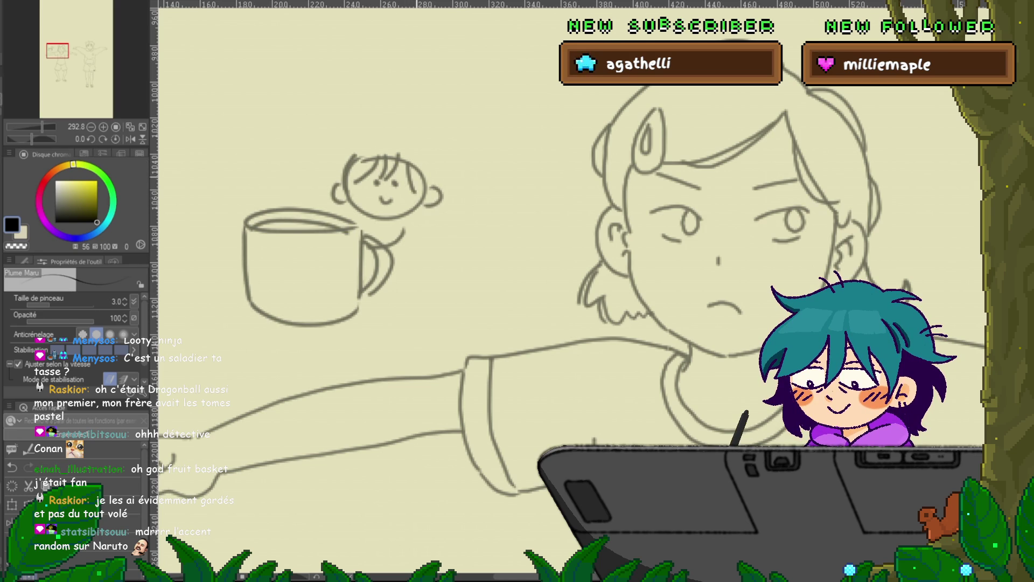
left_click_drag(399, 139, 425, 147)
mouse_move(357, 142)
left_mouse_down()
mouse_move(398, 138)
mouse_move(327, 171)
left_mouse_up()
left_click_drag(330, 168, 313, 181)
mouse_move(429, 156)
left_mouse_down()
mouse_move(454, 189)
mouse_move(443, 232)
left_mouse_up()
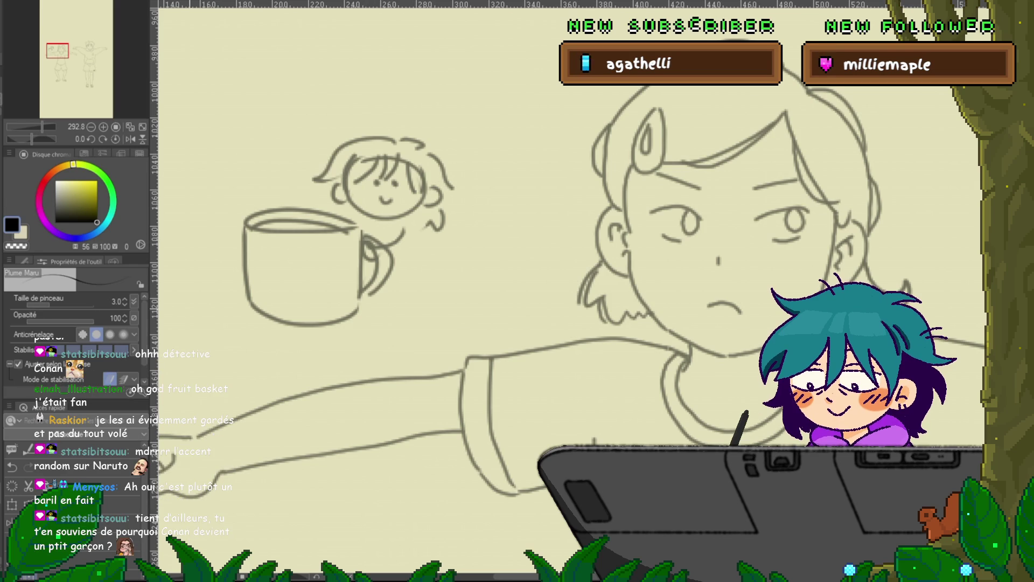
Step: Delete the cup and chibi doodle, briefly try the Control Point tool, then return to the pen
key("Delete")
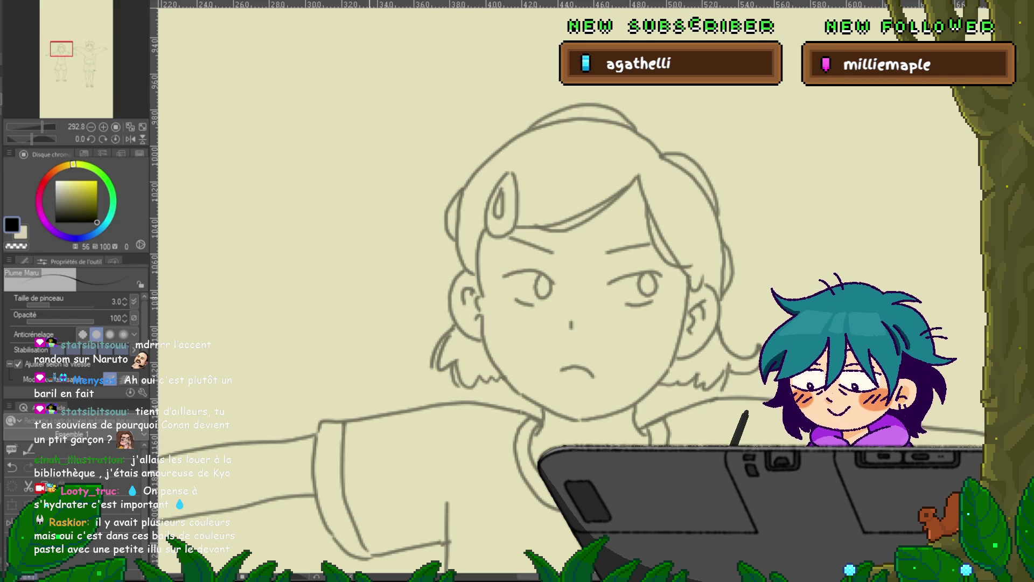
left_click_drag(539, 323, 440, 274)
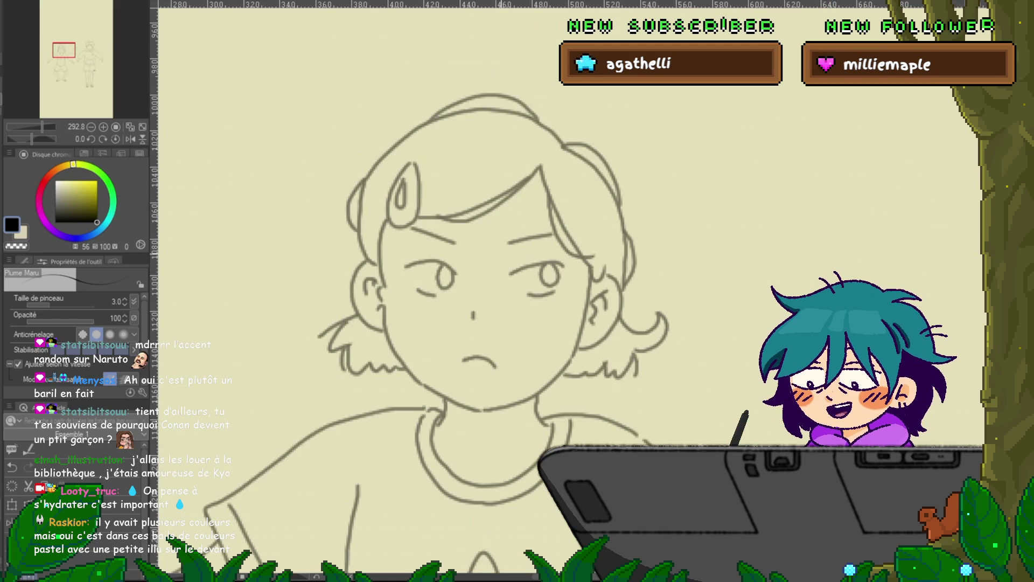
key("y")
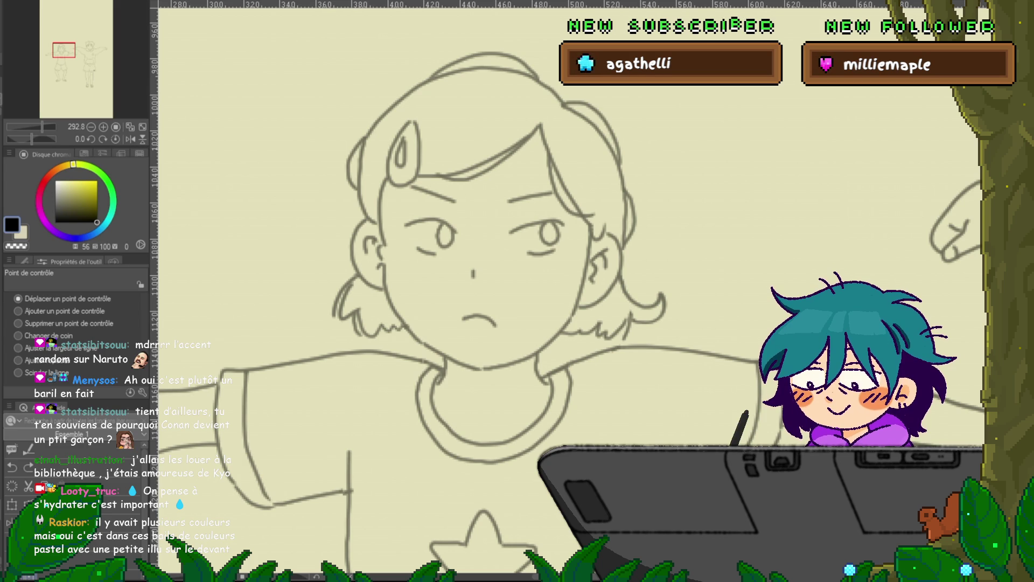
key("p")
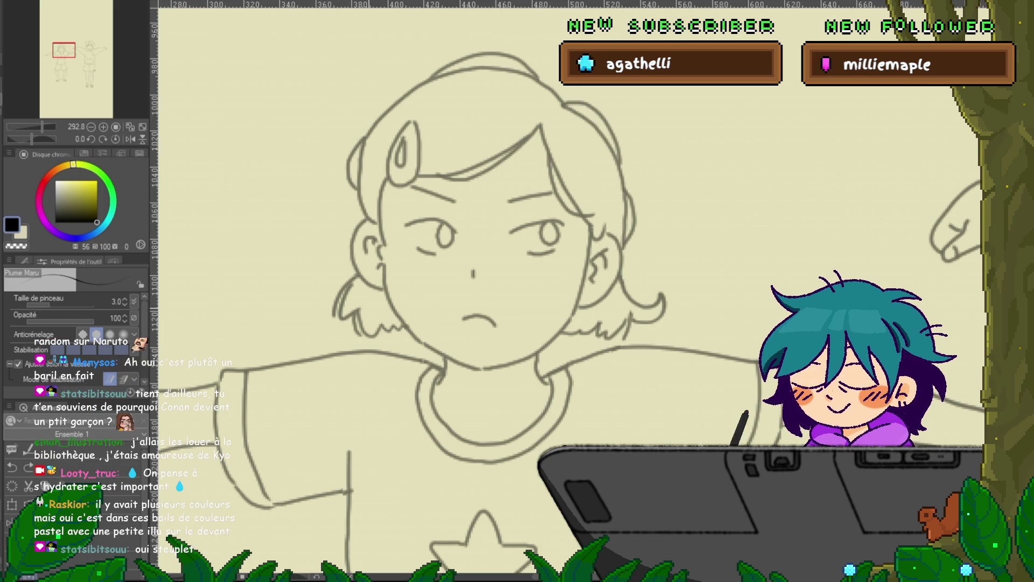
mouse_move(479, 318)
left_mouse_down()
mouse_move(543, 370)
mouse_move(722, 407)
left_mouse_up()
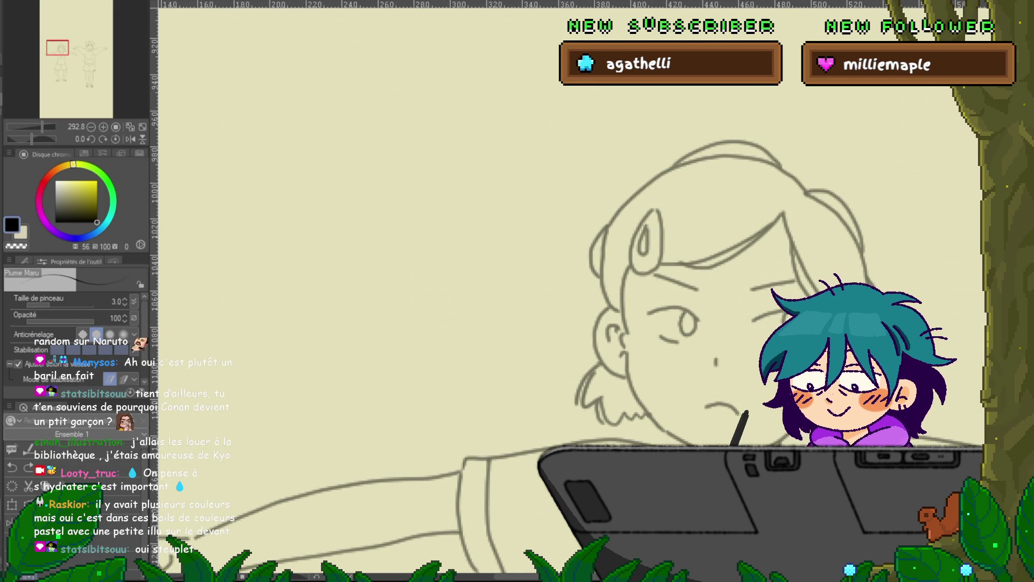
Step: Draw a round head with a laughing mouth, both arms with fists, and a zigzag mark
mouse_move(271, 132)
left_mouse_down()
mouse_move(322, 186)
mouse_move(281, 124)
mouse_move(337, 119)
mouse_move(339, 159)
mouse_move(258, 133)
left_mouse_up()
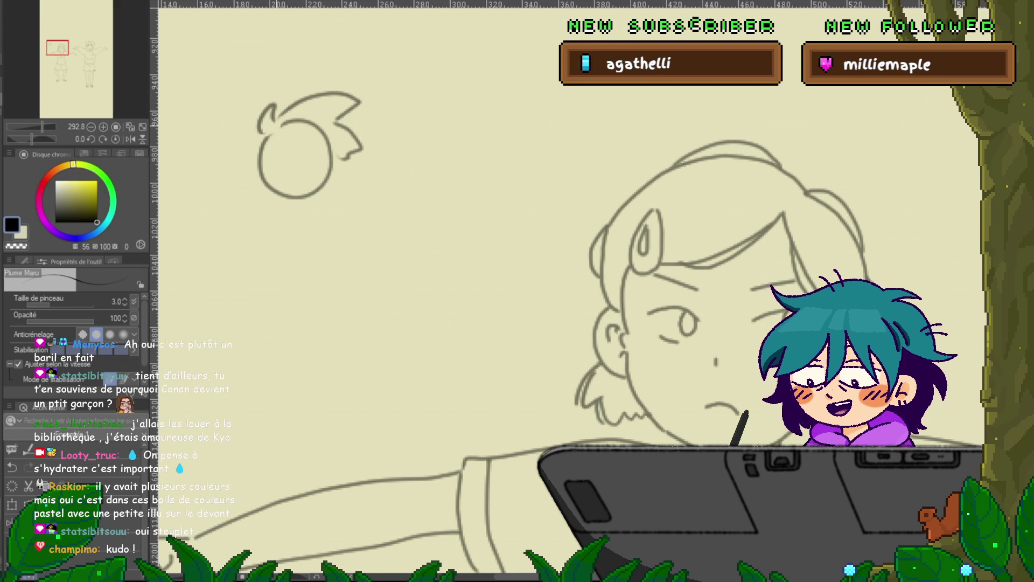
left_click_drag(286, 168, 314, 162)
left_click_drag(292, 174, 314, 177)
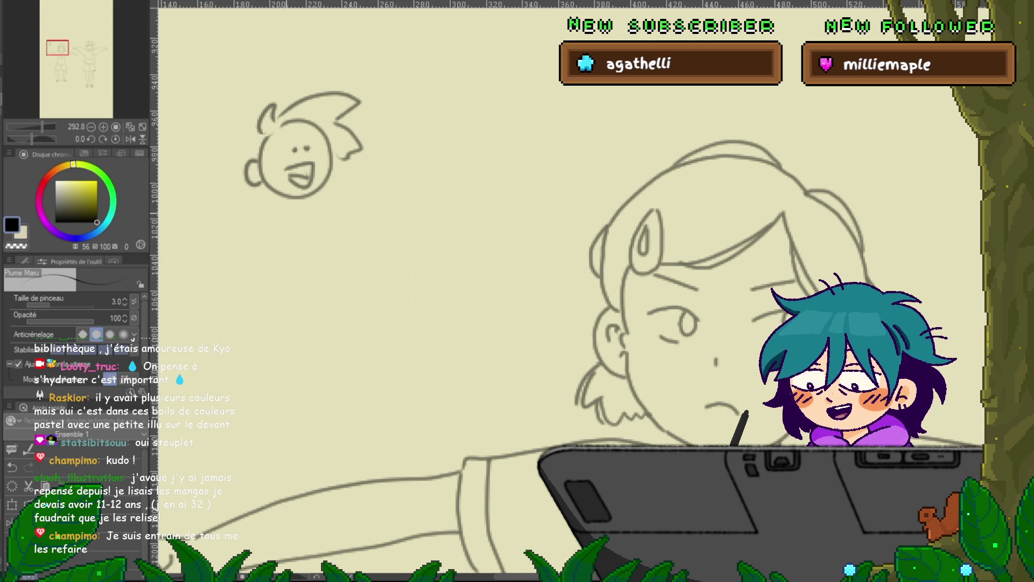
mouse_move(266, 205)
left_mouse_down()
mouse_move(228, 250)
mouse_move(258, 271)
mouse_move(262, 293)
left_mouse_up()
mouse_move(269, 229)
left_mouse_down()
mouse_move(274, 261)
mouse_move(270, 230)
left_mouse_up()
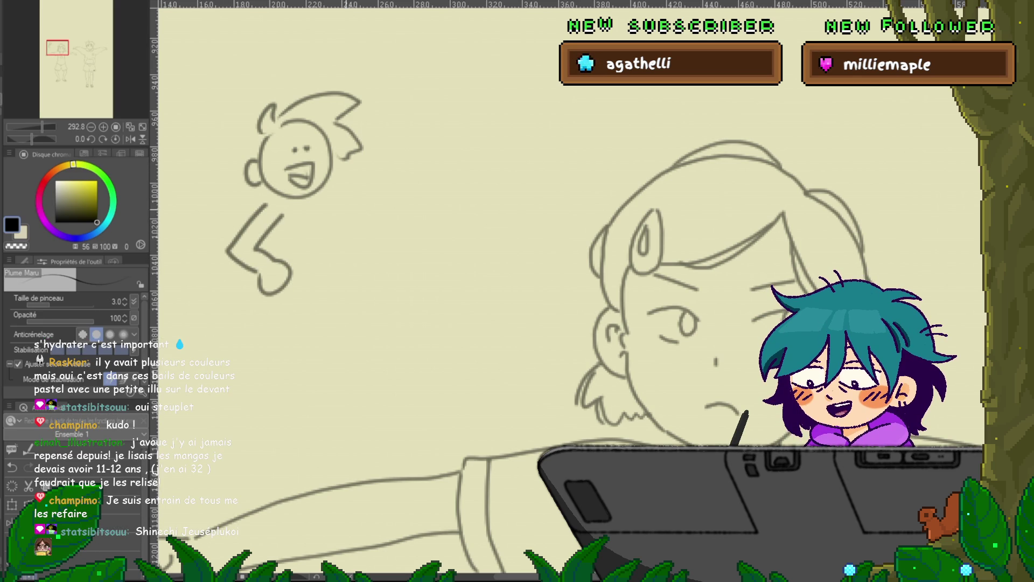
left_click_drag(332, 211, 353, 284)
left_click_drag(347, 202, 375, 234)
mouse_move(397, 107)
left_mouse_down()
mouse_move(430, 128)
mouse_move(397, 161)
left_mouse_up()
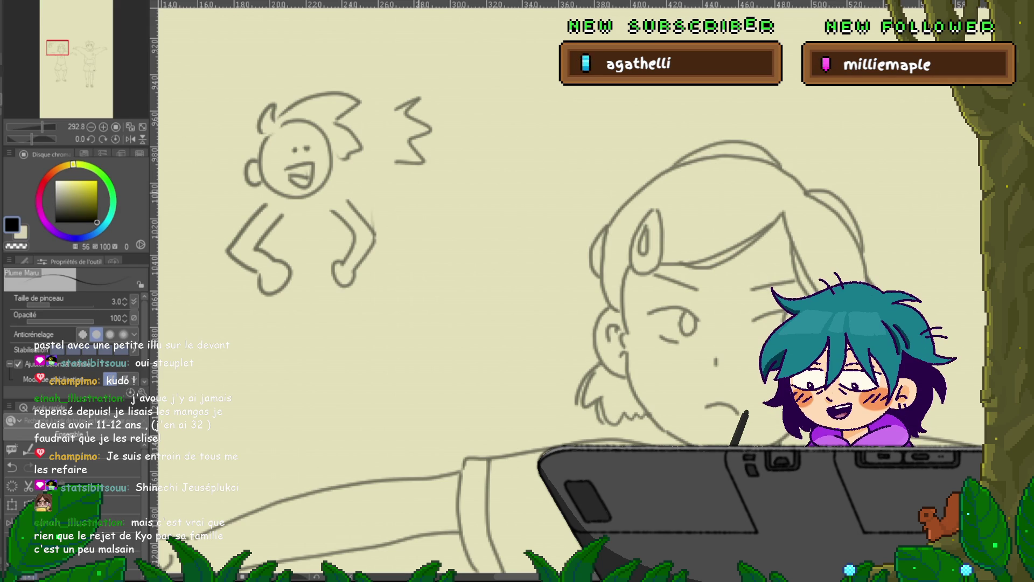
Step: Add inner arm lines, a shoulder line, jacket front lines and trouser legs with feet
left_click_drag(275, 218, 279, 260)
left_click_drag(338, 209, 343, 256)
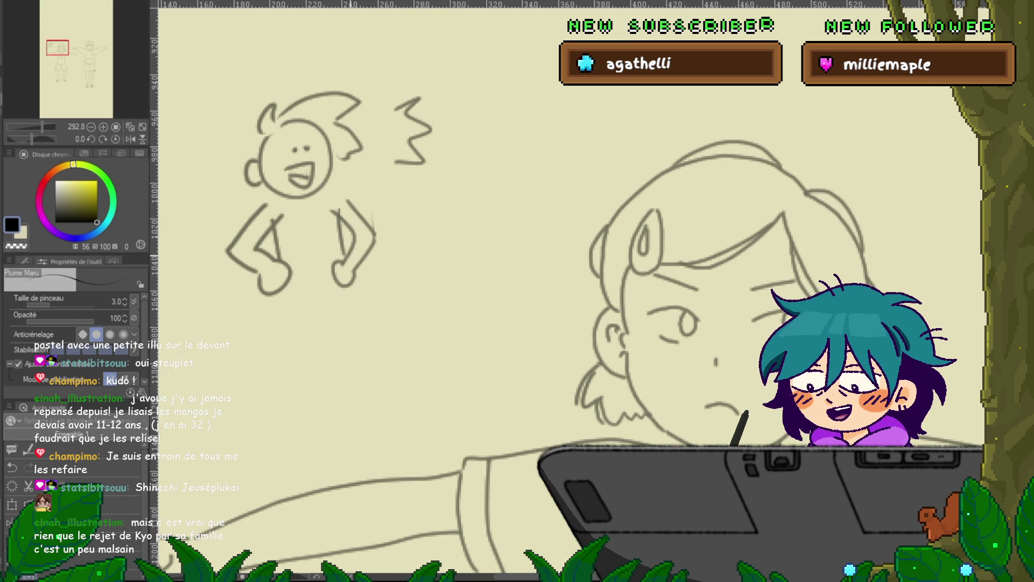
left_click_drag(271, 207, 307, 238)
mouse_move(325, 197)
left_mouse_down()
mouse_move(315, 278)
mouse_move(335, 294)
left_mouse_up()
mouse_move(278, 310)
left_mouse_down()
mouse_move(284, 389)
mouse_move(272, 478)
mouse_move(310, 476)
left_mouse_up()
left_click_drag(346, 310, 359, 459)
mouse_move(317, 310)
left_mouse_down()
mouse_move(333, 478)
mouse_move(307, 347)
mouse_move(315, 478)
left_mouse_up()
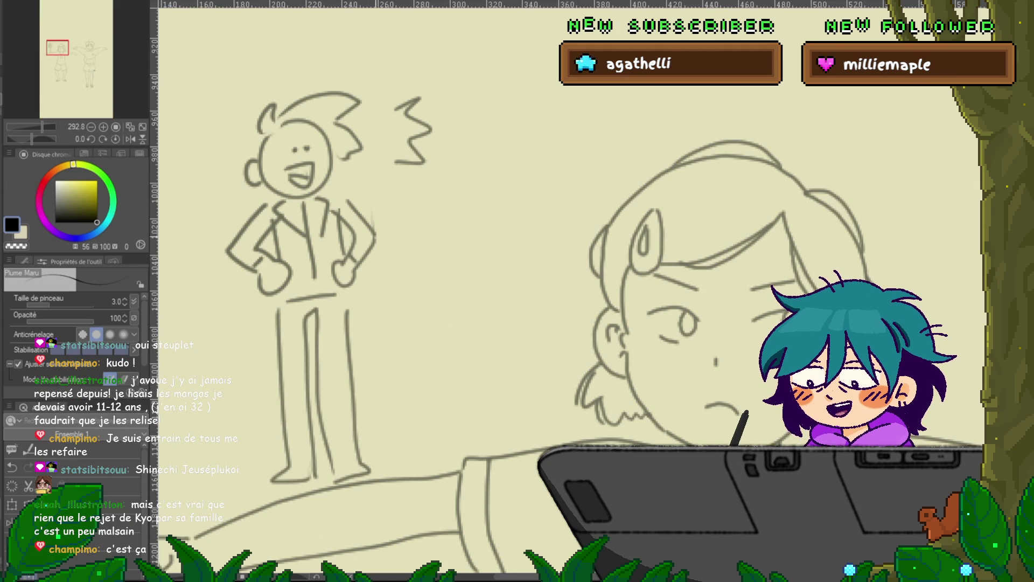
left_click_drag(539, 270, 448, 331)
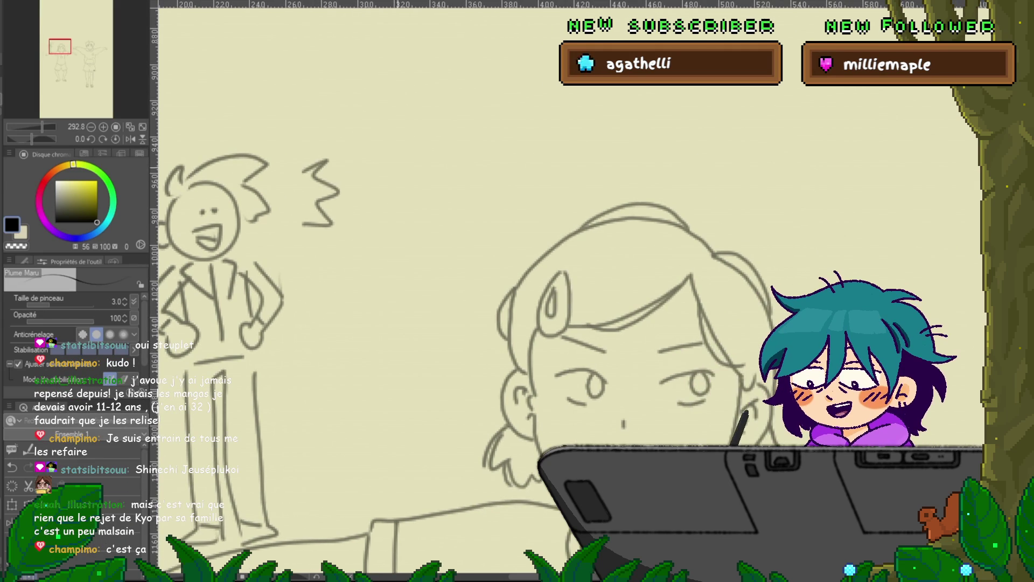
Step: Draw a second figure with a round head, ω mouth, long hair, arms and sleeves
mouse_move(401, 167)
left_mouse_down()
mouse_move(446, 180)
mouse_move(415, 197)
mouse_move(438, 193)
mouse_move(447, 219)
left_mouse_up()
left_click_drag(397, 207, 425, 207)
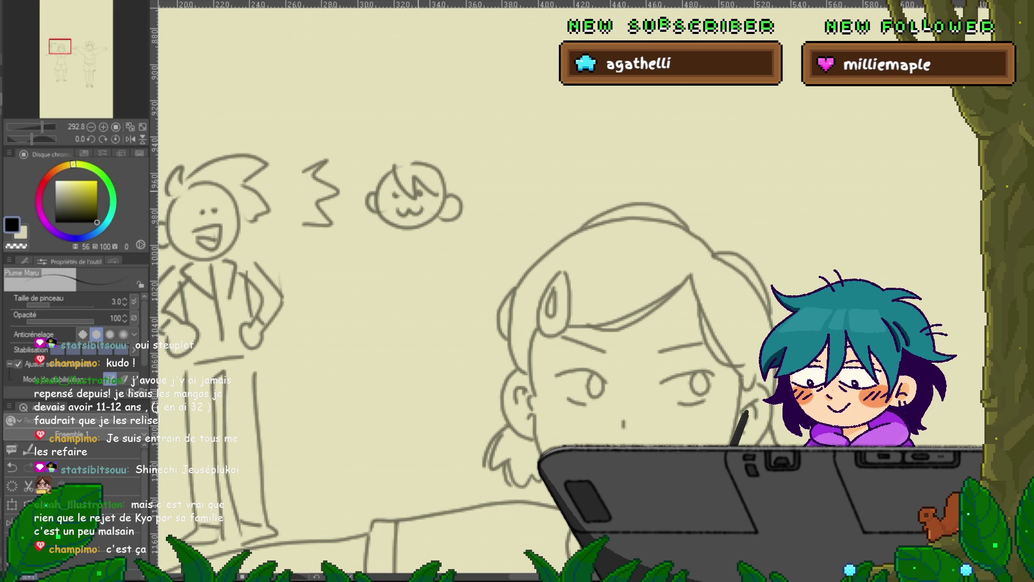
mouse_move(386, 158)
left_mouse_down()
mouse_move(427, 153)
mouse_move(468, 254)
mouse_move(475, 313)
mouse_move(359, 183)
mouse_move(357, 316)
left_mouse_up()
mouse_move(438, 232)
left_mouse_down()
mouse_move(463, 302)
mouse_move(431, 355)
mouse_move(431, 249)
left_mouse_up()
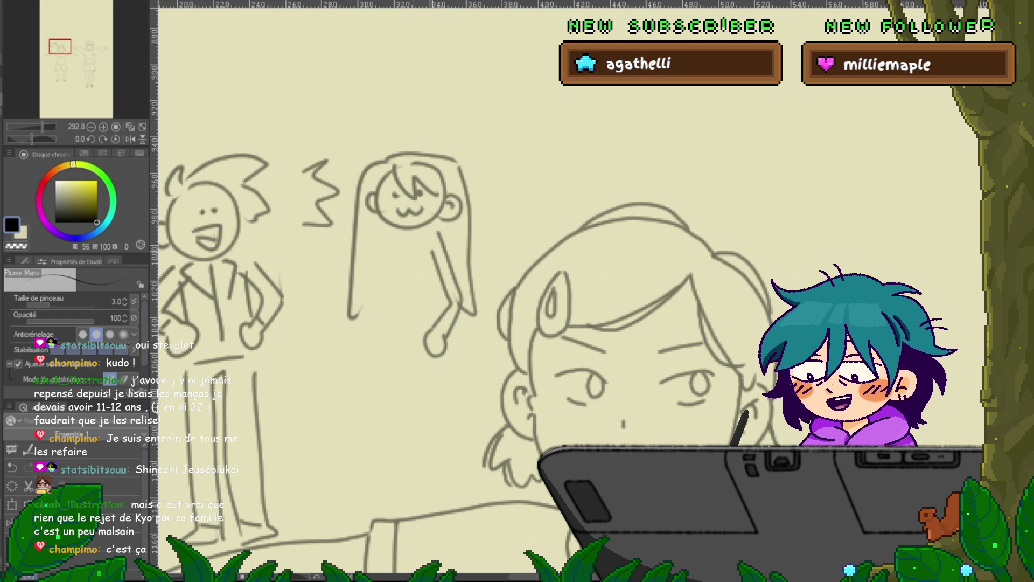
mouse_move(363, 278)
left_mouse_down()
mouse_move(374, 353)
mouse_move(393, 344)
mouse_move(379, 322)
left_mouse_up()
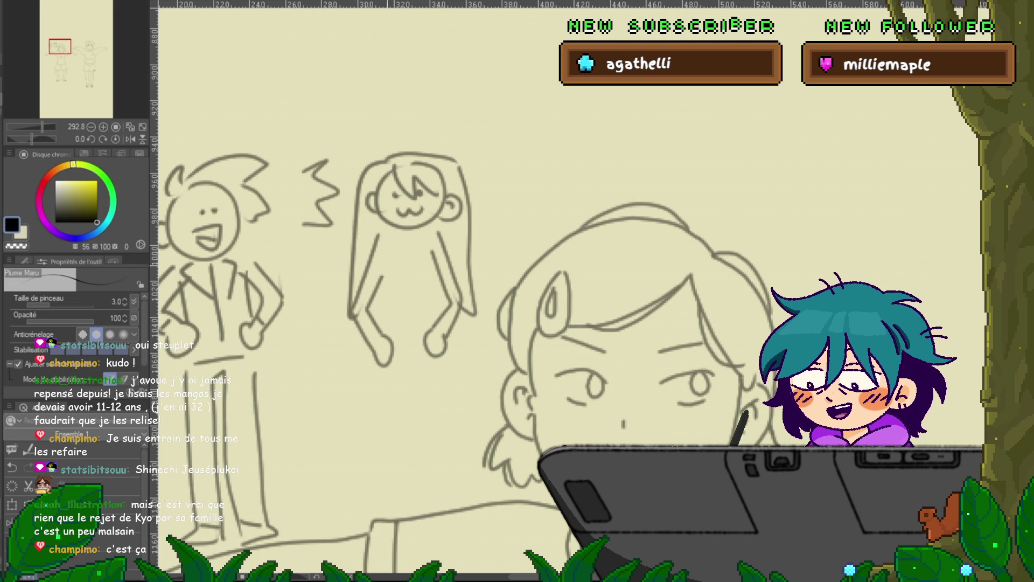
left_click_drag(390, 253, 384, 337)
left_click_drag(434, 250, 441, 327)
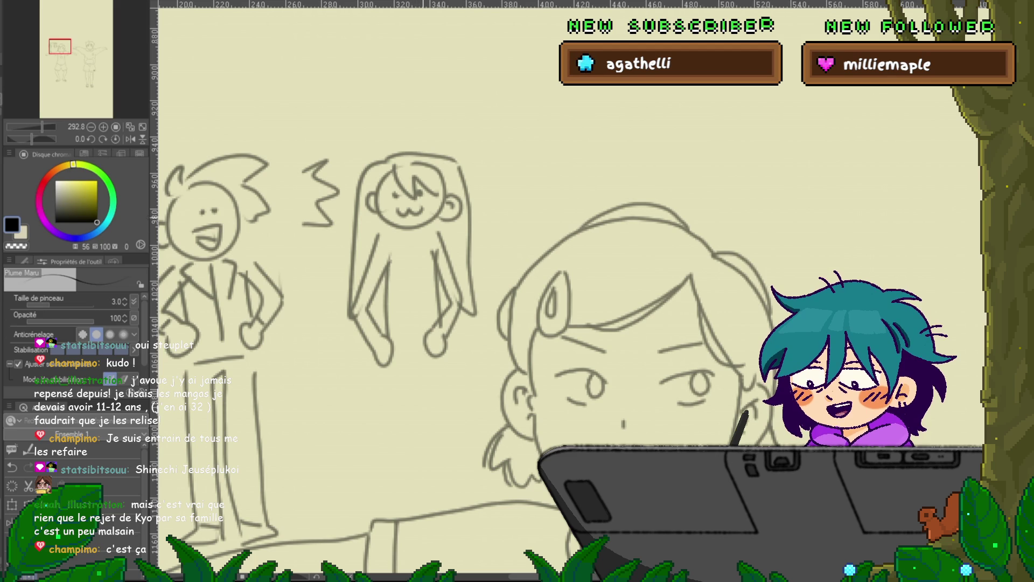
left_click_drag(401, 233, 420, 236)
left_click_drag(356, 275, 377, 287)
left_click_drag(447, 237, 459, 285)
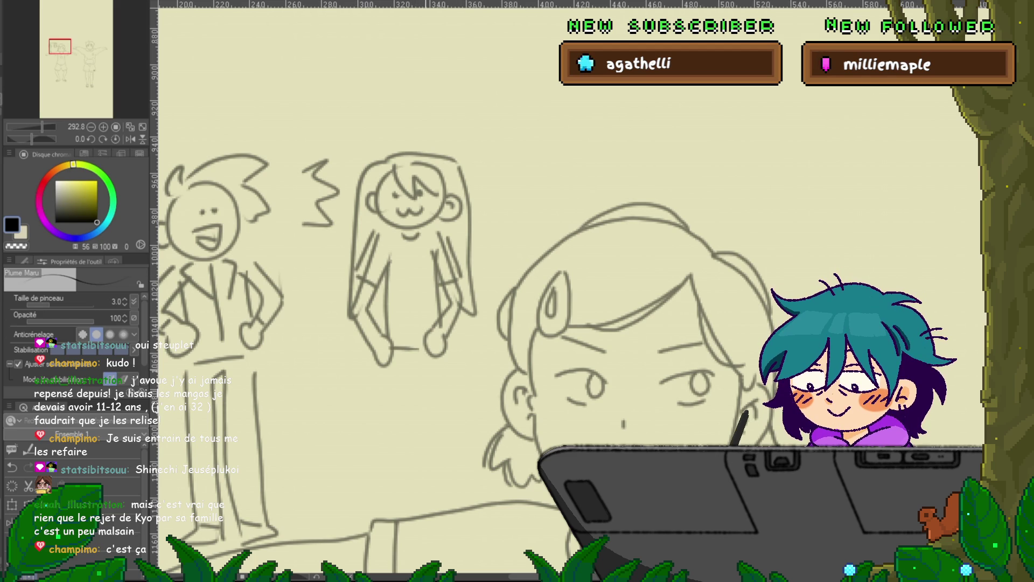
Step: Draw the second figure's legs and feet with inner leg lines
mouse_move(382, 366)
left_mouse_down()
mouse_move(372, 515)
mouse_move(394, 516)
left_mouse_up()
mouse_move(441, 367)
left_mouse_down()
mouse_move(444, 511)
mouse_move(454, 516)
left_mouse_up()
left_click_drag(423, 397, 429, 519)
left_click_drag(399, 368, 394, 515)
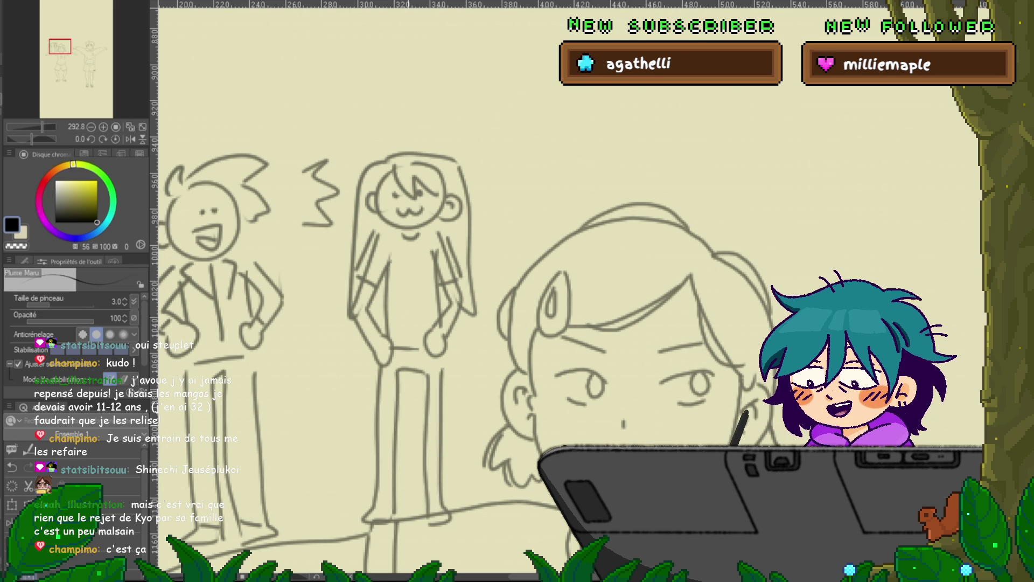
Step: Add hair strokes to the left figure, then sketch a hatted head above both figures
left_click_drag(463, 324, 553, 338)
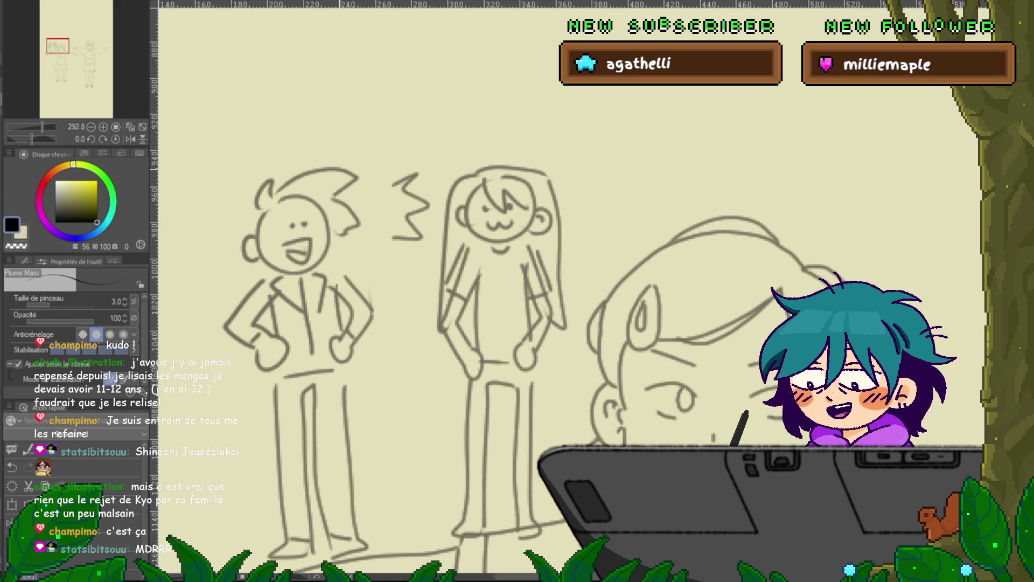
mouse_move(270, 208)
left_mouse_down()
mouse_move(262, 241)
mouse_move(246, 240)
left_mouse_up()
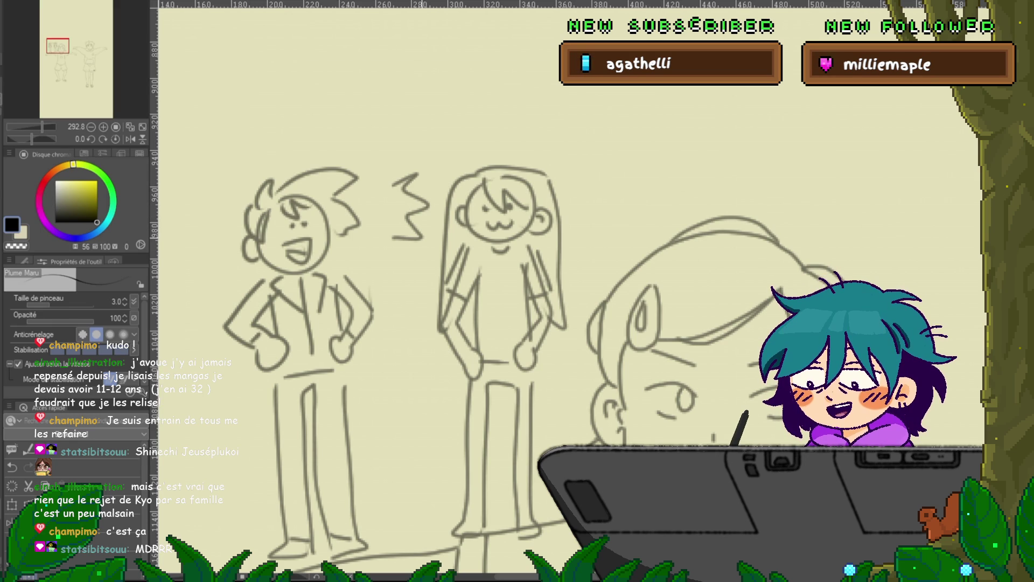
left_click_drag(485, 323, 522, 307)
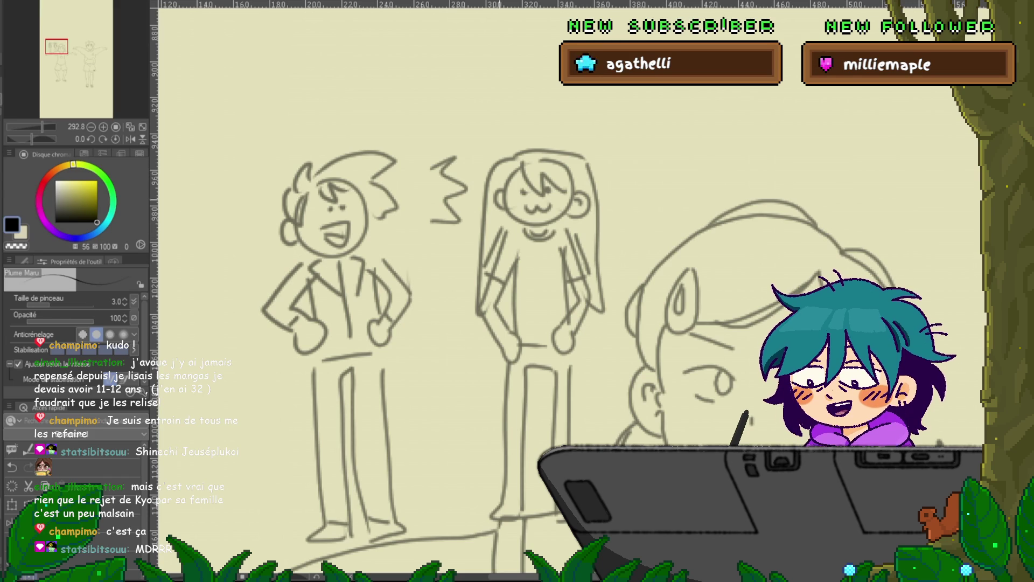
left_click_drag(485, 269, 467, 393)
left_click_drag(485, 324, 490, 240)
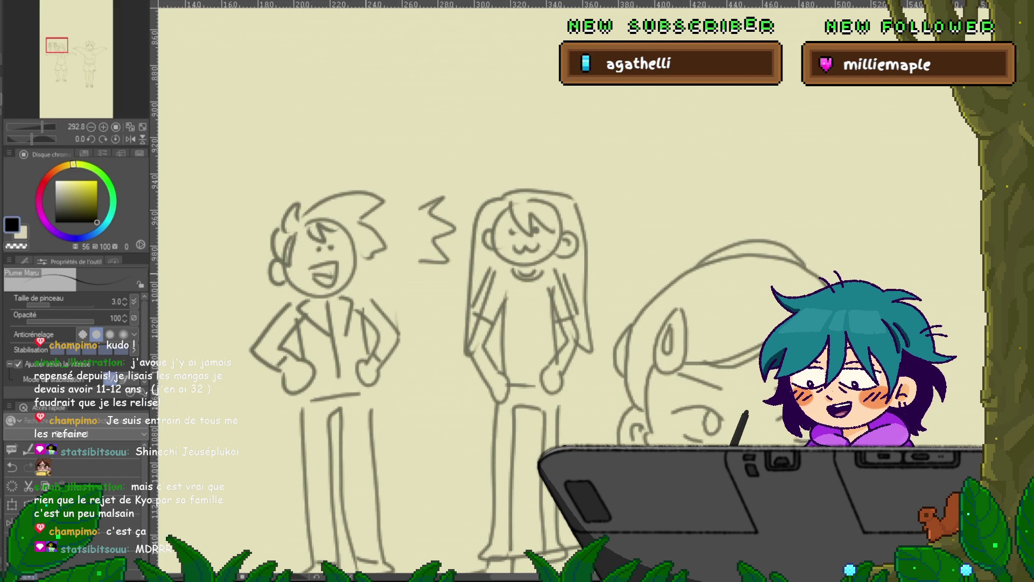
left_click_drag(484, 216, 487, 421)
mouse_move(325, 165)
left_mouse_down()
mouse_move(445, 157)
mouse_move(410, 142)
mouse_move(350, 145)
mouse_move(321, 159)
mouse_move(391, 193)
mouse_move(360, 226)
mouse_move(410, 181)
left_mouse_up()
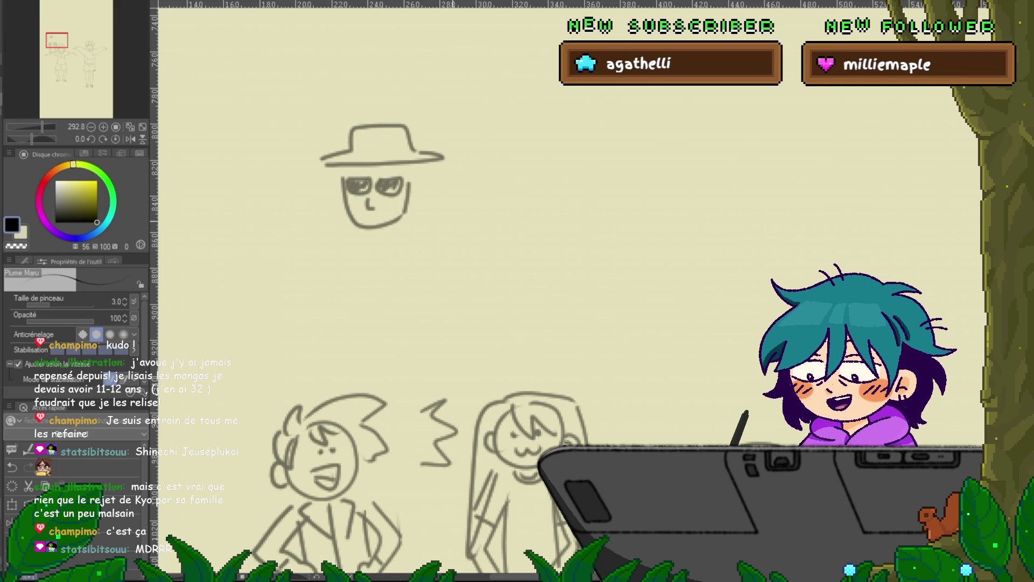
Step: Draw shoulders and a long fringed coat under the hatted face
mouse_move(401, 218)
left_mouse_down()
mouse_move(376, 243)
mouse_move(425, 222)
mouse_move(455, 272)
mouse_move(462, 320)
left_mouse_up()
mouse_move(348, 224)
left_mouse_down()
mouse_move(326, 344)
mouse_move(338, 253)
mouse_move(358, 336)
mouse_move(398, 336)
mouse_move(431, 232)
mouse_move(458, 315)
left_mouse_up()
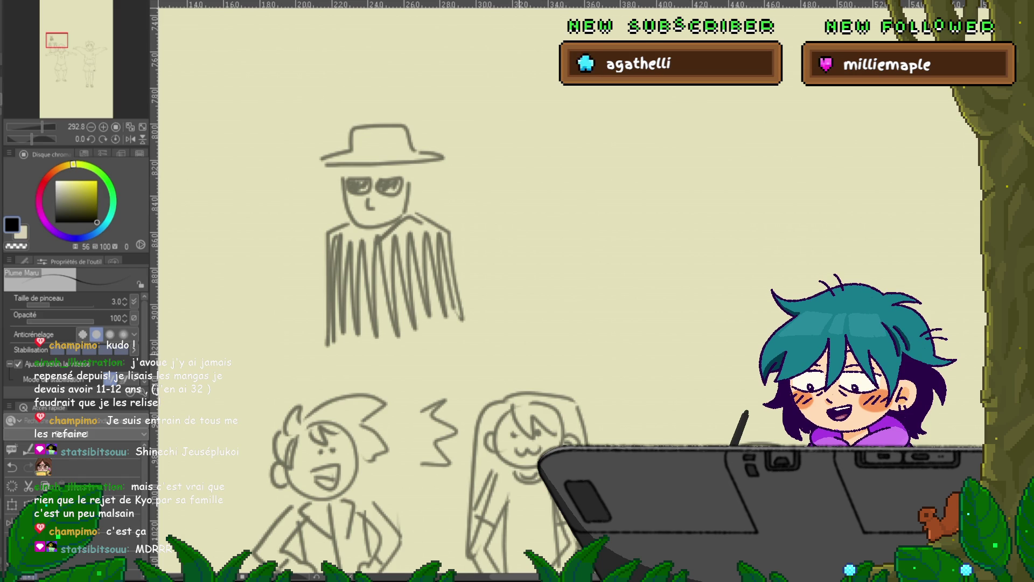
left_click_drag(464, 291, 374, 317)
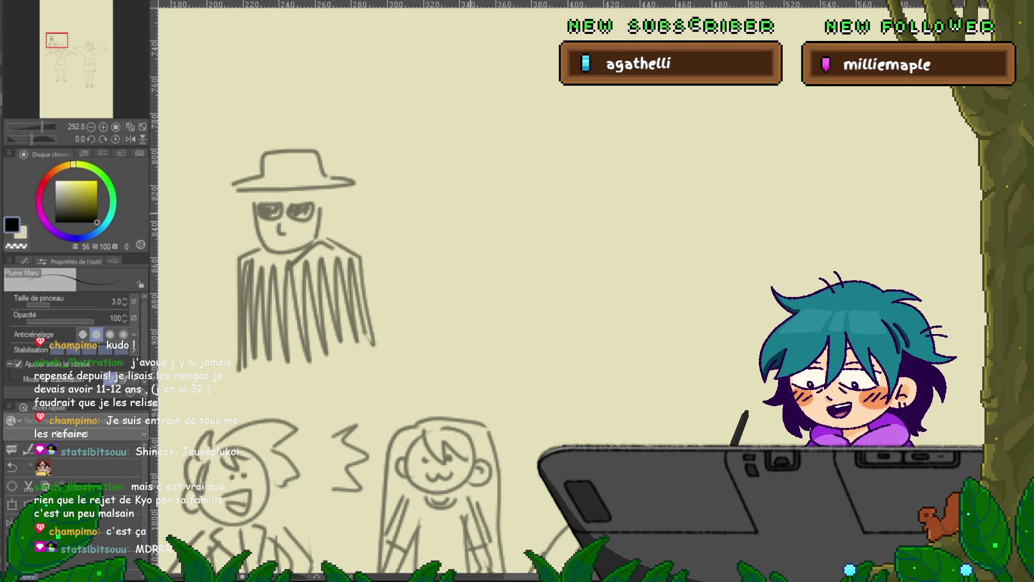
Step: Draw a row of tall panel outlines beside the hatted figure, undoing a stray top stroke
left_click_drag(389, 181, 443, 340)
left_click_drag(390, 244, 392, 317)
left_click_drag(354, 264, 386, 194)
mouse_move(436, 174)
left_mouse_down()
mouse_move(465, 175)
mouse_move(475, 344)
left_mouse_up()
mouse_move(485, 182)
left_mouse_down()
mouse_move(528, 252)
mouse_move(527, 339)
left_mouse_up()
mouse_move(531, 194)
left_mouse_down()
mouse_move(545, 192)
mouse_move(558, 337)
left_mouse_up()
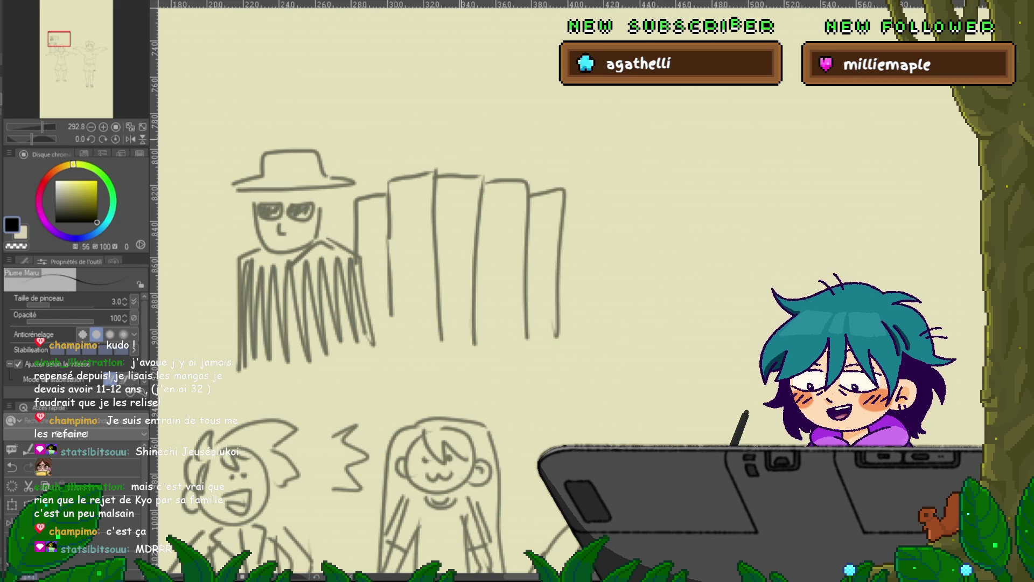
left_click_drag(456, 157, 507, 162)
key("ctrl+z")
key("ctrl+z")
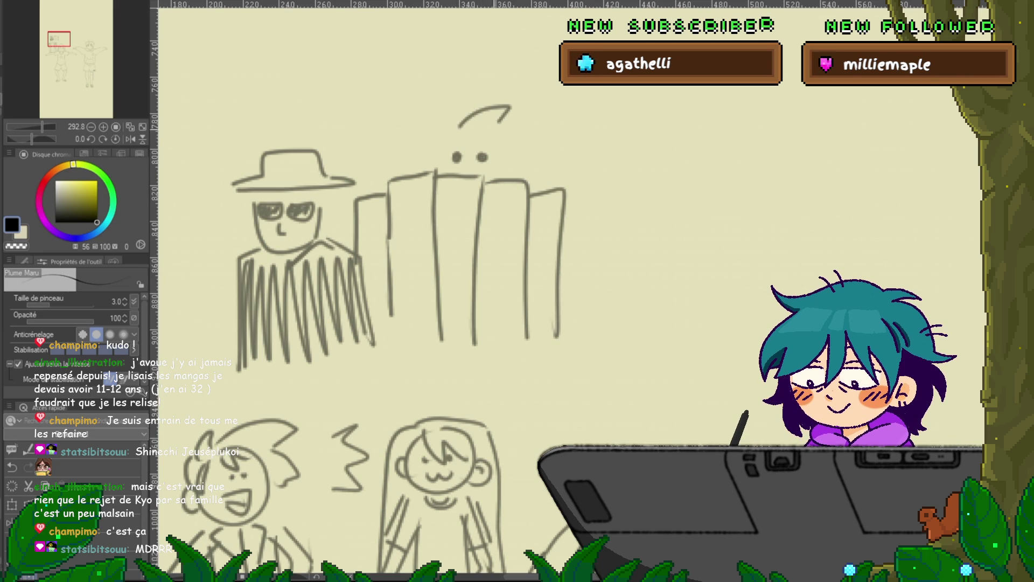
Step: Draw a spiky-haired head with a small smile peeking over the panels
left_click_drag(503, 170, 513, 179)
left_click_drag(442, 145, 437, 175)
mouse_move(461, 131)
left_mouse_down()
mouse_move(480, 143)
mouse_move(458, 124)
left_mouse_up()
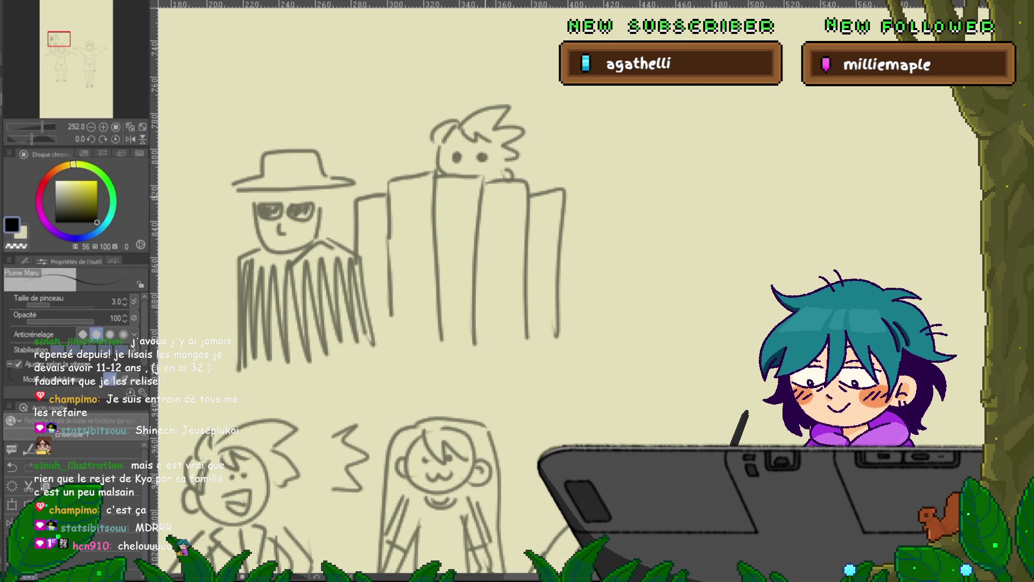
left_click_drag(377, 243, 362, 258)
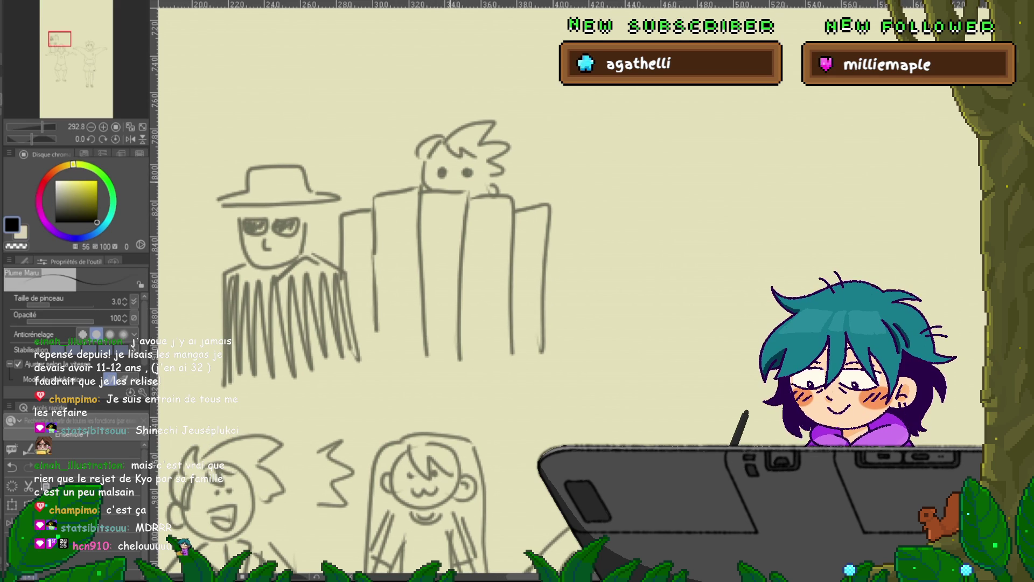
left_click_drag(450, 180, 458, 182)
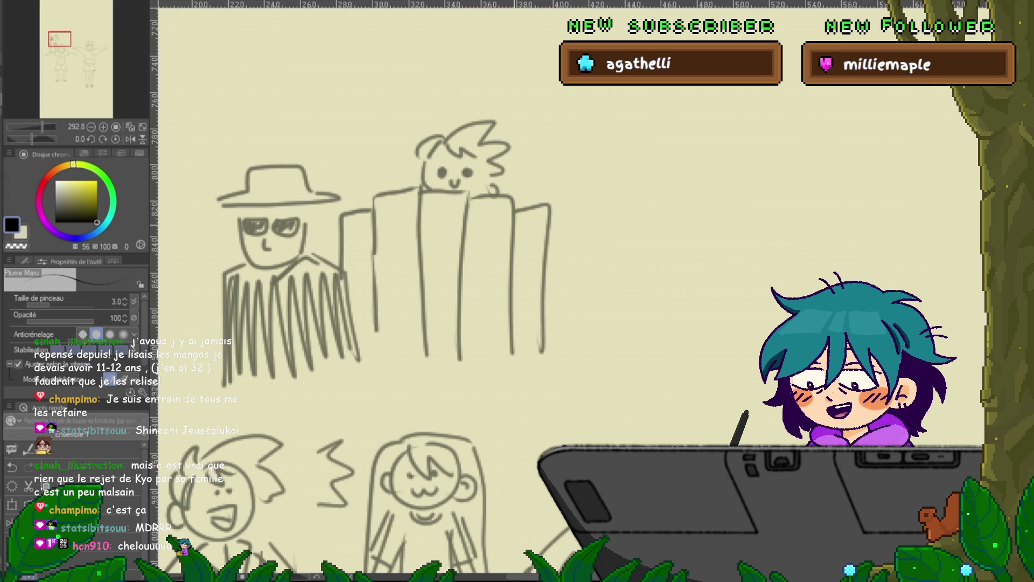
left_click_drag(366, 280, 332, 325)
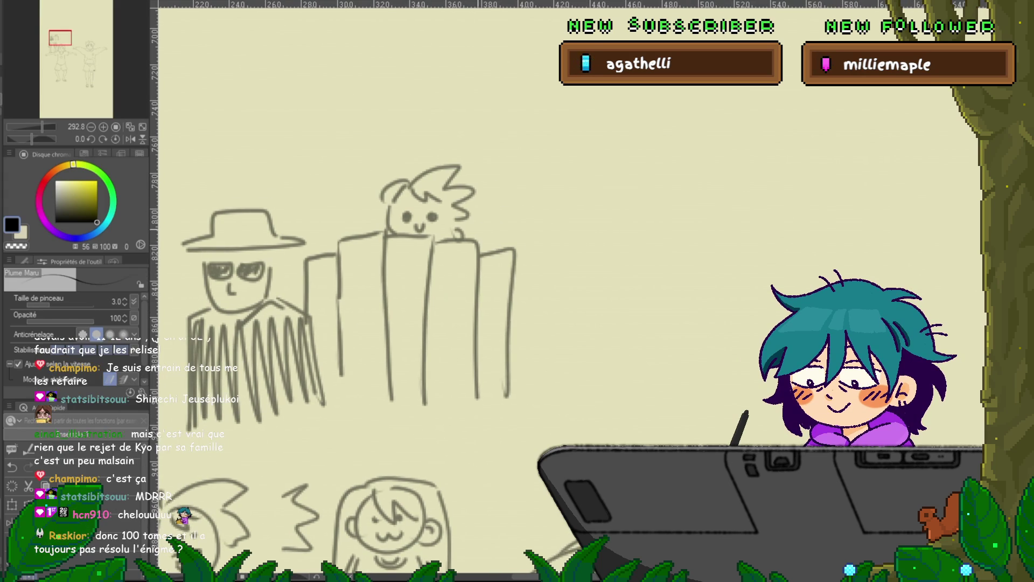
Step: Draw a round face wearing a brimmed hat, with a looped shape and speed lines above
mouse_move(431, 301)
left_mouse_down()
mouse_move(469, 285)
mouse_move(358, 338)
mouse_move(402, 337)
mouse_move(334, 347)
left_mouse_up()
mouse_move(437, 178)
left_mouse_down()
mouse_move(488, 221)
mouse_move(450, 172)
left_mouse_up()
mouse_move(441, 226)
left_mouse_down()
mouse_move(461, 218)
mouse_move(426, 211)
mouse_move(476, 200)
mouse_move(471, 193)
mouse_move(384, 209)
mouse_move(509, 172)
left_mouse_up()
left_click_drag(423, 200, 501, 174)
mouse_move(415, 189)
left_mouse_down()
mouse_move(414, 164)
mouse_move(481, 175)
left_mouse_up()
left_click_drag(423, 162, 474, 186)
left_click_drag(384, 171, 416, 230)
mouse_move(380, 173)
left_mouse_down()
mouse_move(422, 114)
mouse_move(376, 166)
left_mouse_up()
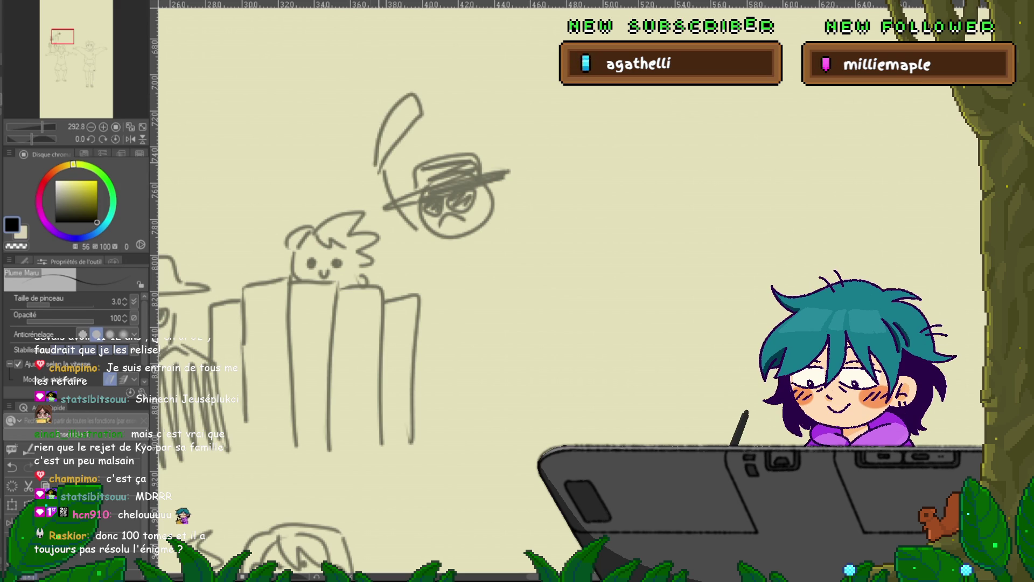
left_click_drag(433, 109, 472, 112)
left_click_drag(416, 126, 470, 121)
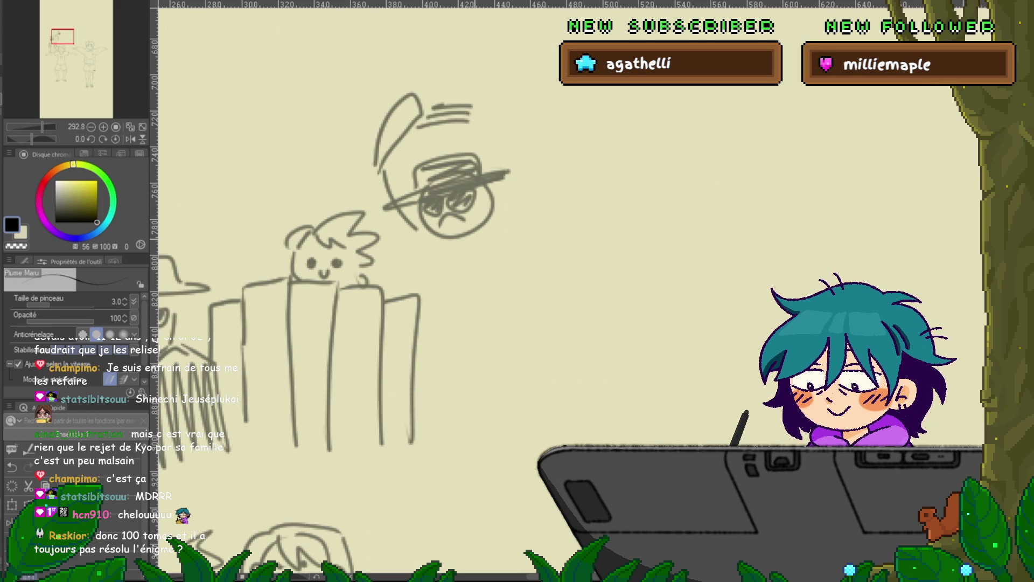
Step: Draw a suitcase left of the hatted figure and fill it with diagonal hatching
scroll(328, 285, "right", 3)
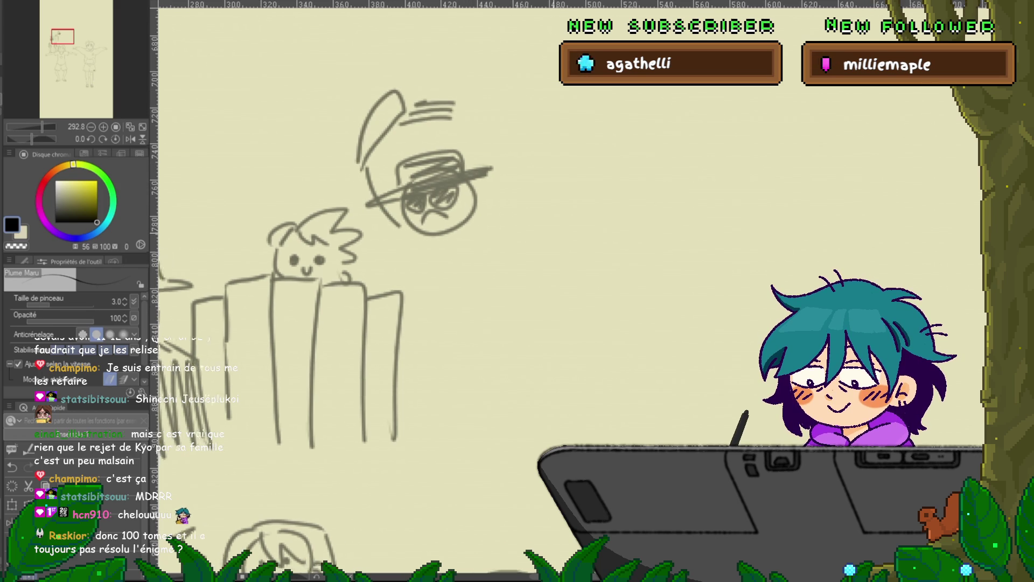
mouse_move(329, 286)
left_mouse_down()
mouse_move(346, 252)
mouse_move(674, 178)
left_mouse_up()
mouse_move(295, 311)
left_mouse_down()
mouse_move(355, 311)
mouse_move(264, 332)
mouse_move(394, 383)
left_mouse_up()
left_click_drag(377, 312, 394, 383)
left_click_drag(333, 311, 375, 312)
left_click_drag(269, 348, 296, 315)
left_click_drag(272, 372, 336, 316)
mouse_move(307, 385)
left_mouse_down()
mouse_move(385, 323)
mouse_move(386, 341)
left_mouse_up()
left_click_drag(353, 401, 386, 365)
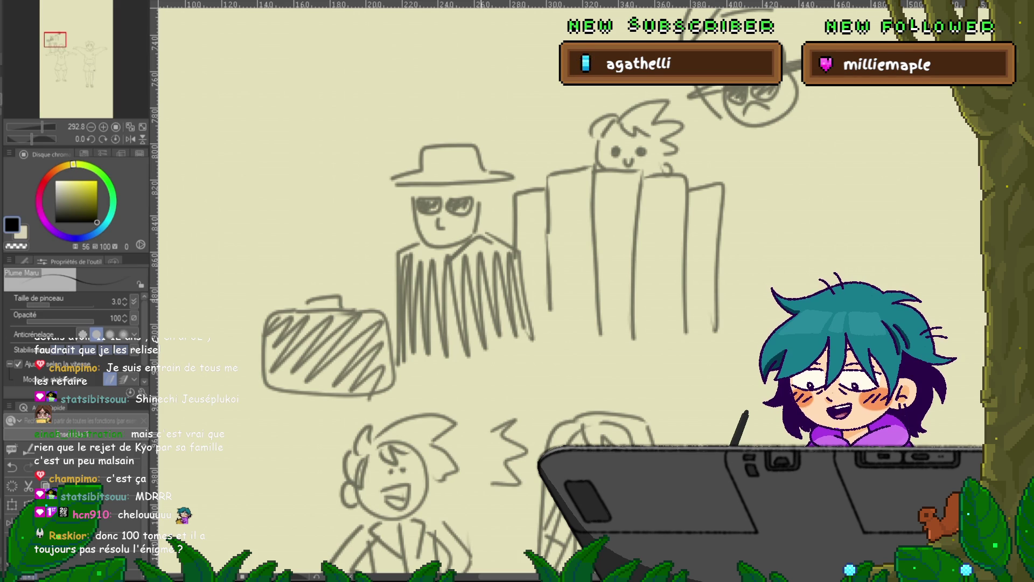
Step: Draw two parallel curves sloping to the lower left, topped with rounded blocks
scroll(463, 291, "down", 3)
mouse_move(517, 291)
left_mouse_down()
mouse_move(627, 336)
mouse_move(736, 464)
mouse_move(749, 501)
left_mouse_up()
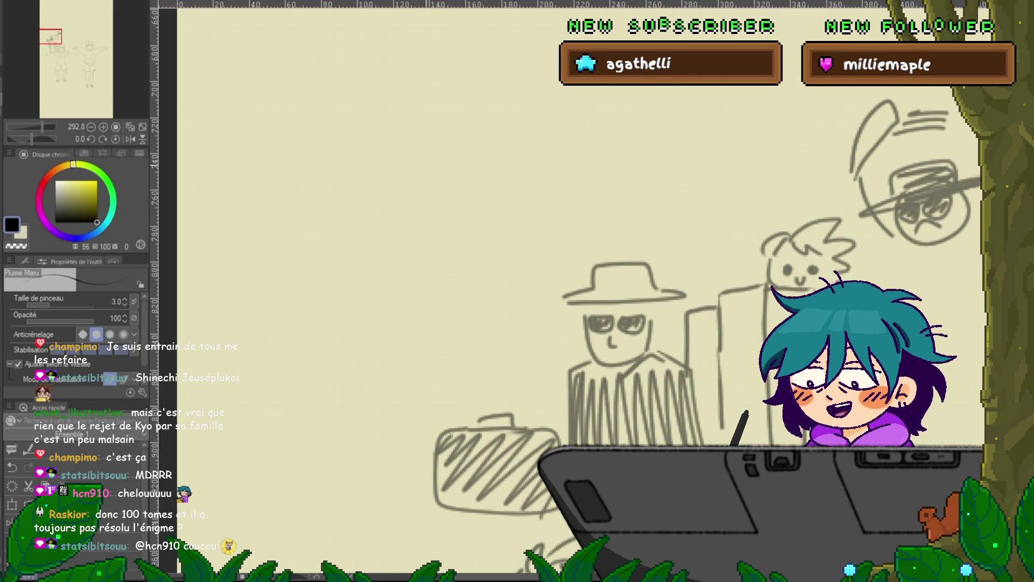
left_click_drag(464, 131, 221, 300)
mouse_move(536, 171)
left_mouse_down()
mouse_move(402, 145)
mouse_move(223, 314)
left_mouse_up()
mouse_move(331, 173)
left_mouse_down()
mouse_move(358, 114)
mouse_move(383, 141)
mouse_move(456, 108)
mouse_move(410, 126)
mouse_move(512, 100)
mouse_move(526, 145)
left_mouse_up()
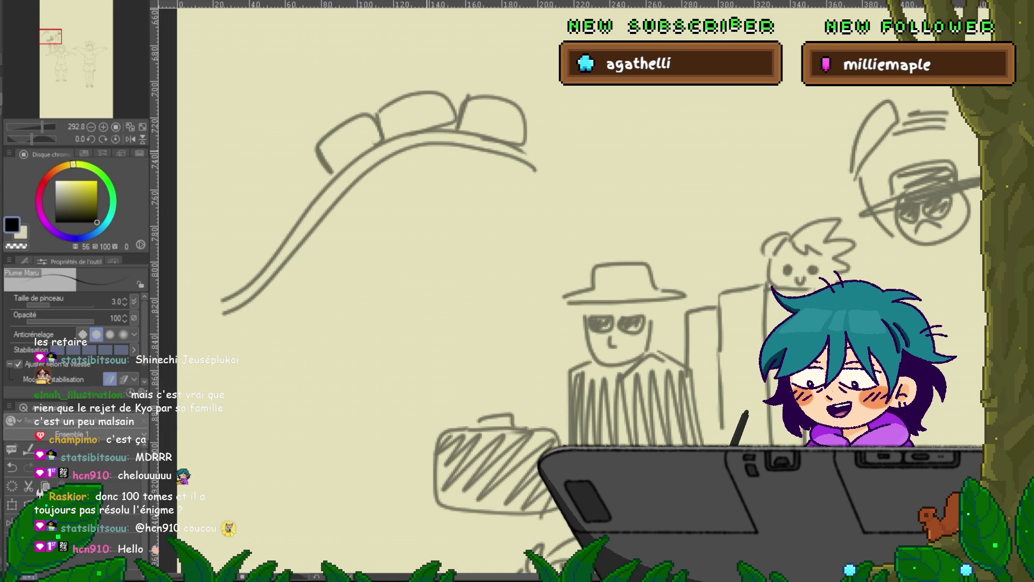
Step: Draw a small circle and a short stroke above the slide's rounded blocks
scroll(571, 291, "right", 5)
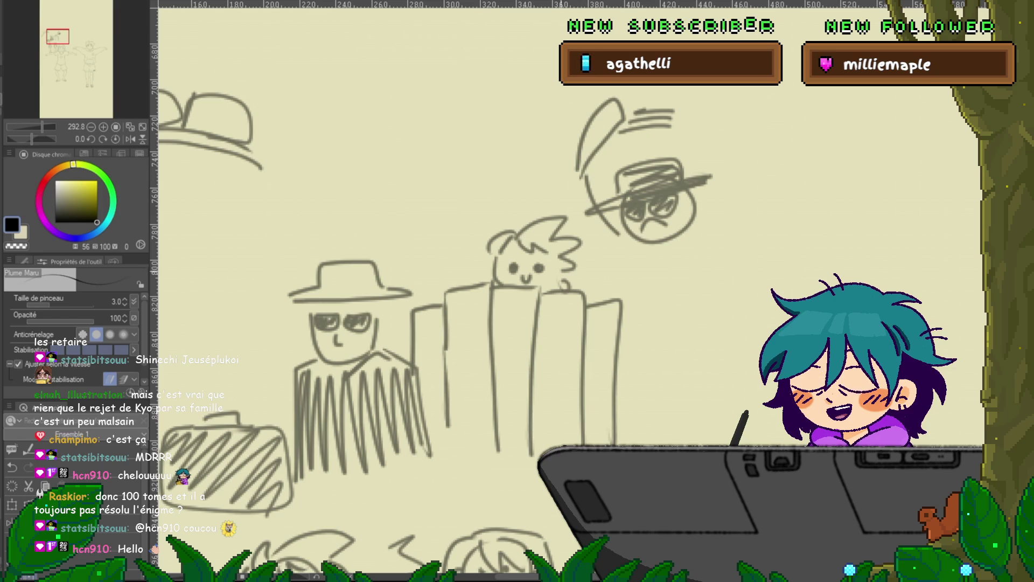
scroll(571, 291, "left", 3)
scroll(571, 291, "up", 2)
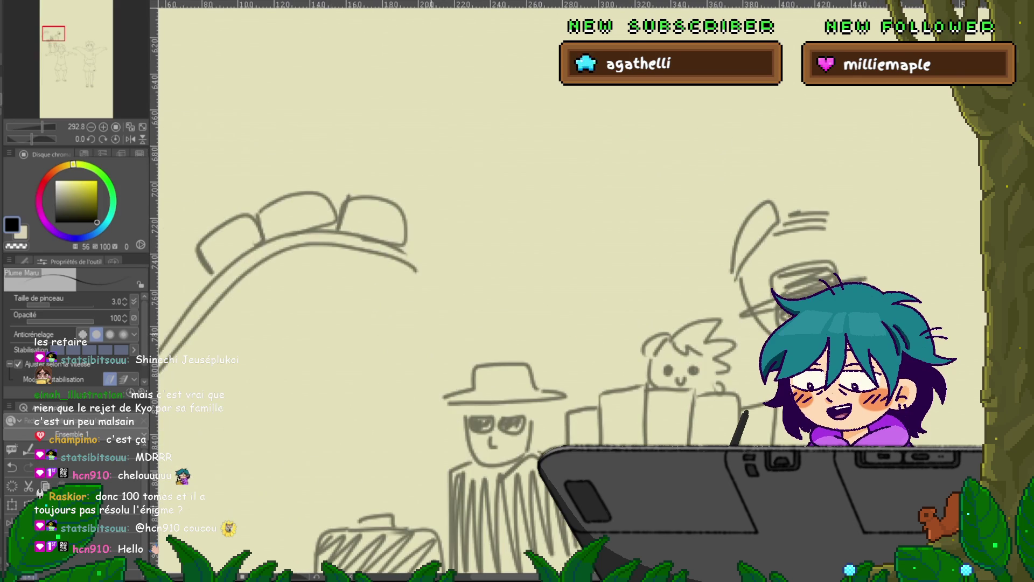
scroll(571, 291, "left", 1)
scroll(572, 291, "down", 1)
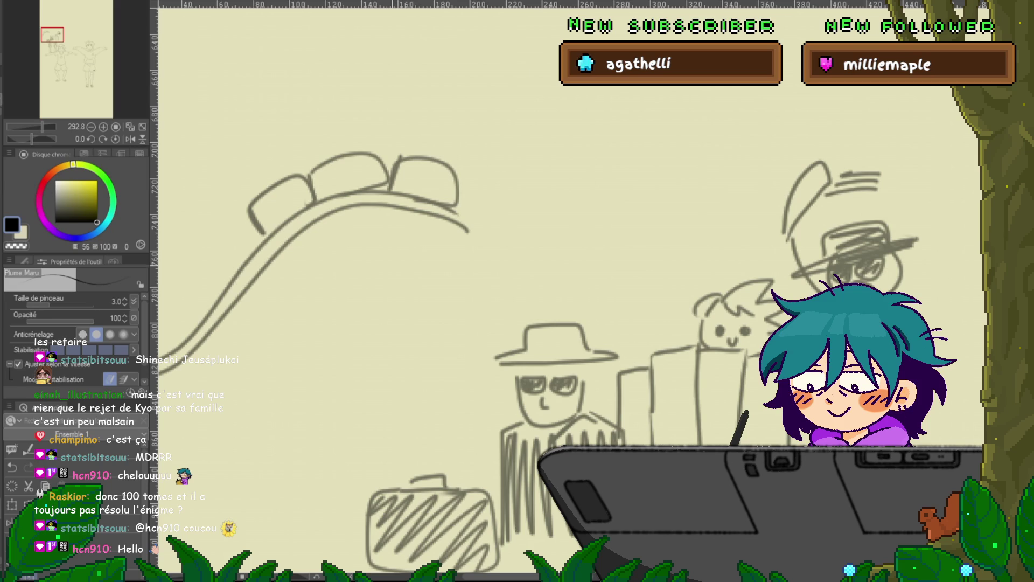
left_click_drag(343, 122, 442, 139)
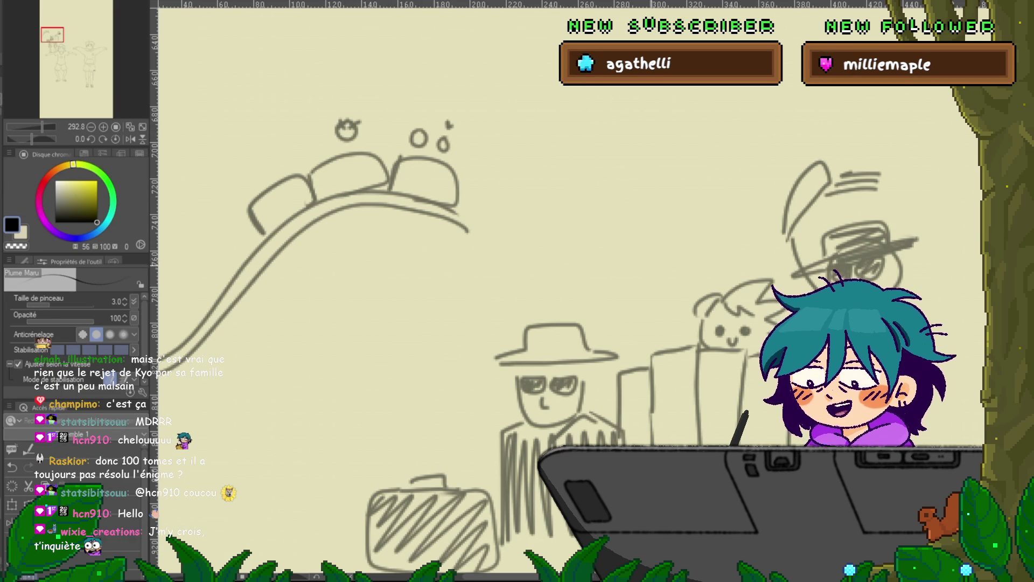
left_click_drag(357, 139, 371, 141)
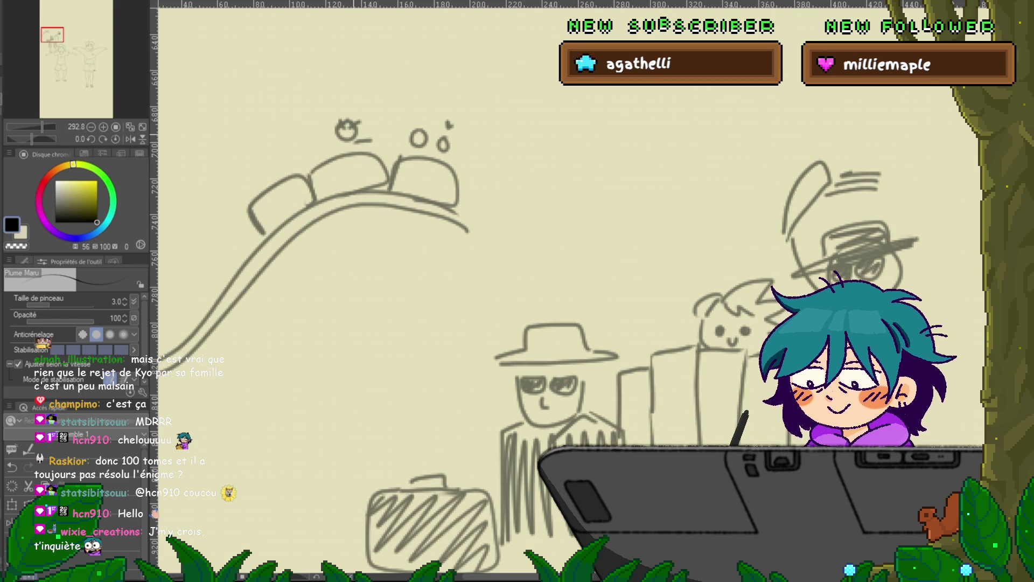
mouse_move(539, 323)
left_mouse_down()
mouse_move(324, 276)
mouse_move(356, 226)
left_mouse_up()
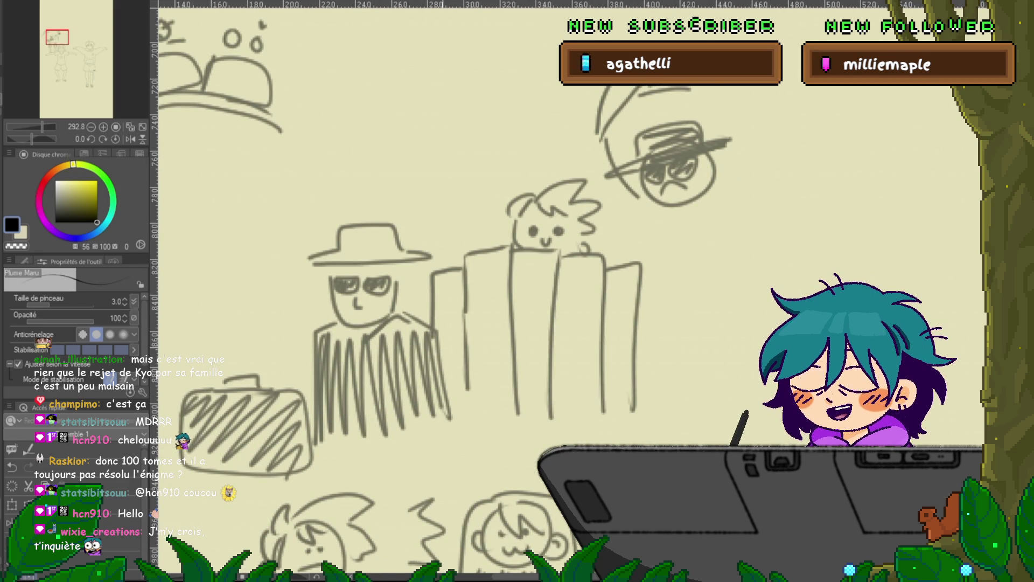
left_click_drag(378, 296, 512, 272)
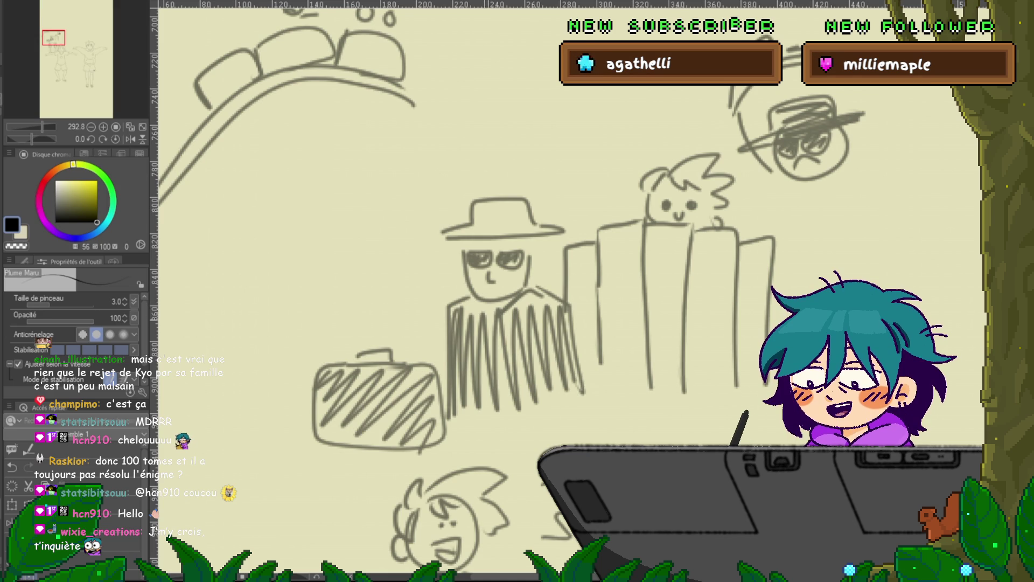
mouse_move(808, 162)
left_mouse_down()
mouse_move(482, 201)
mouse_move(217, 323)
left_mouse_up()
Step: Draw a round head with X eyes and a wavy mouth in the blank area
left_click_drag(539, 270, 369, 302)
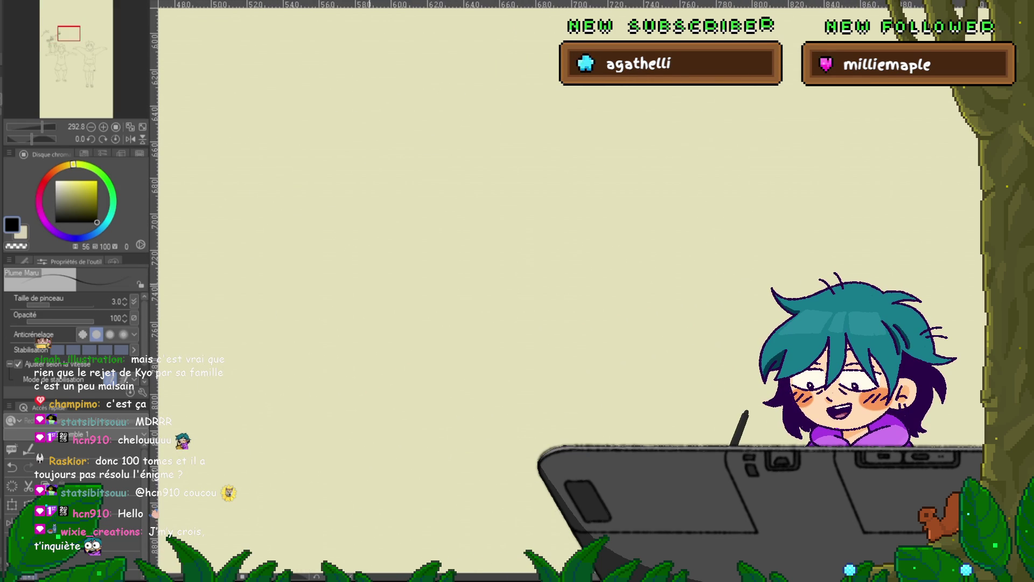
mouse_move(301, 194)
left_mouse_down()
mouse_move(353, 170)
mouse_move(312, 187)
left_mouse_up()
left_click_drag(304, 226, 324, 243)
left_click_drag(323, 221, 312, 249)
left_click_drag(339, 197, 337, 222)
left_click_drag(327, 212, 355, 205)
left_click_drag(340, 249, 356, 229)
Step: Add a long swirling tail, hair strokes and a small curl to the dizzy head
mouse_move(350, 168)
left_mouse_down()
mouse_move(366, 265)
mouse_move(189, 307)
mouse_move(428, 270)
mouse_move(294, 309)
mouse_move(338, 326)
mouse_move(463, 232)
left_mouse_up()
mouse_move(323, 162)
left_mouse_down()
mouse_move(237, 204)
mouse_move(277, 250)
mouse_move(666, 162)
mouse_move(849, 194)
left_mouse_up()
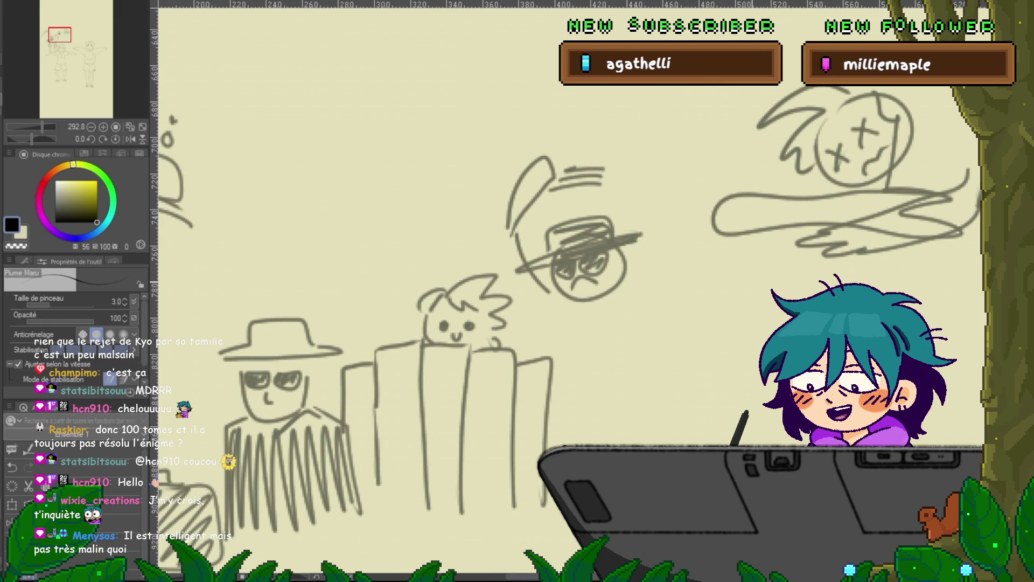
mouse_move(862, 143)
left_mouse_down()
mouse_move(526, 196)
mouse_move(296, 291)
left_mouse_up()
left_click_drag(287, 237, 299, 234)
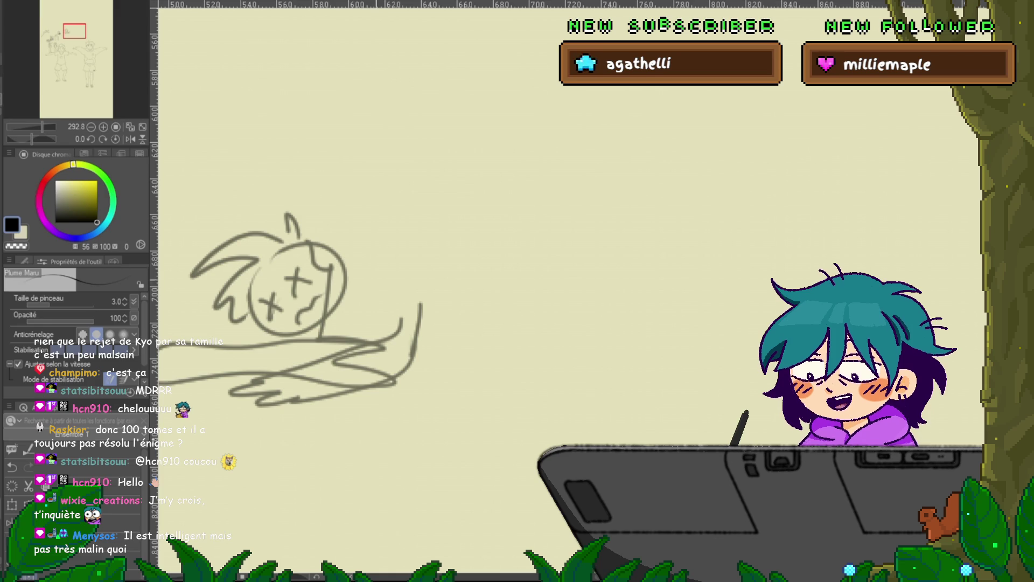
left_click_drag(380, 317, 417, 285)
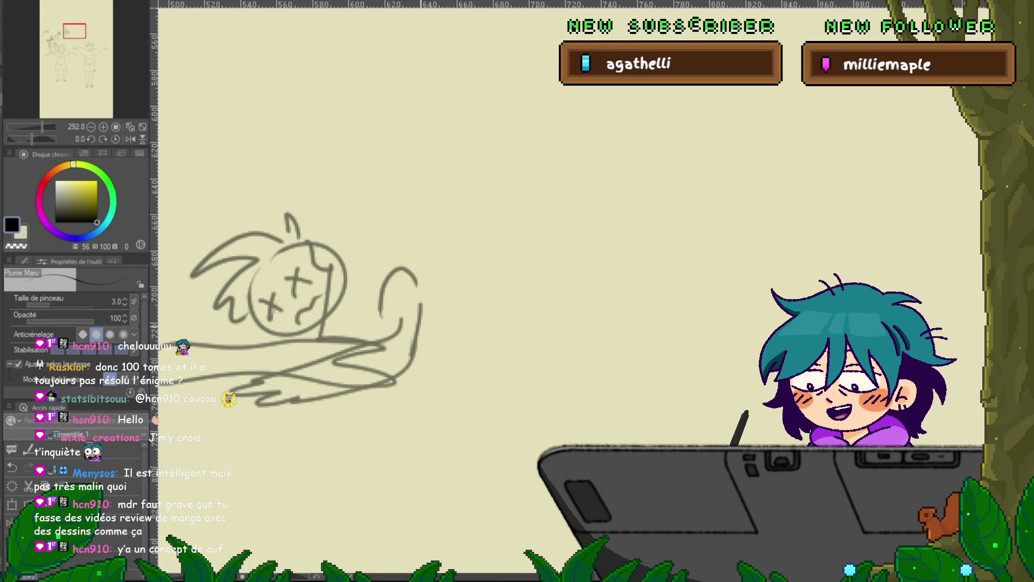
Step: Draw a new looped head with hatch marks above the fallen figure
left_click_drag(377, 323, 486, 293)
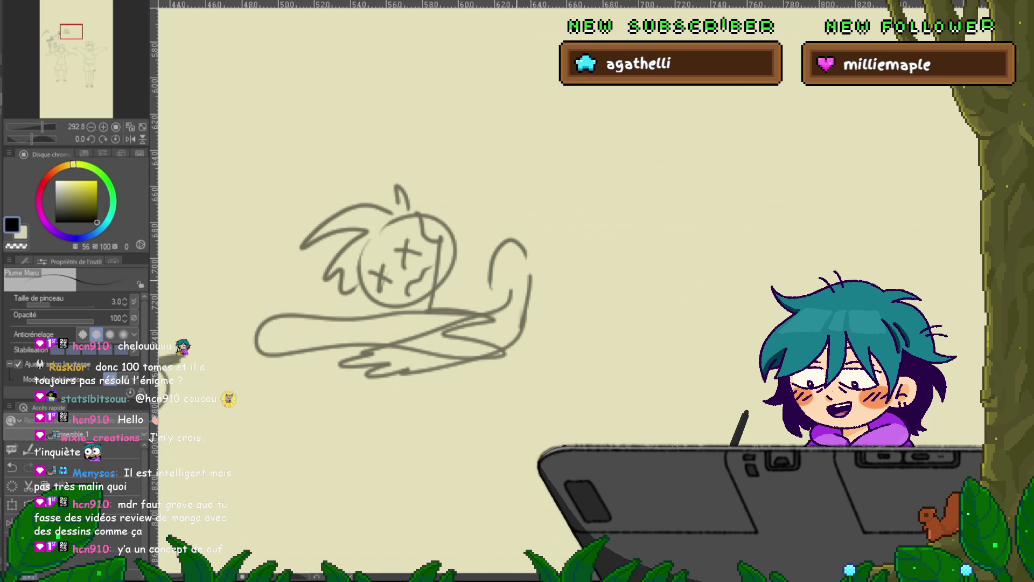
left_click_drag(402, 302, 317, 342)
mouse_move(431, 256)
left_mouse_down()
mouse_move(438, 216)
mouse_move(478, 237)
left_mouse_up()
mouse_move(405, 224)
left_mouse_down()
mouse_move(431, 255)
mouse_move(422, 280)
left_mouse_up()
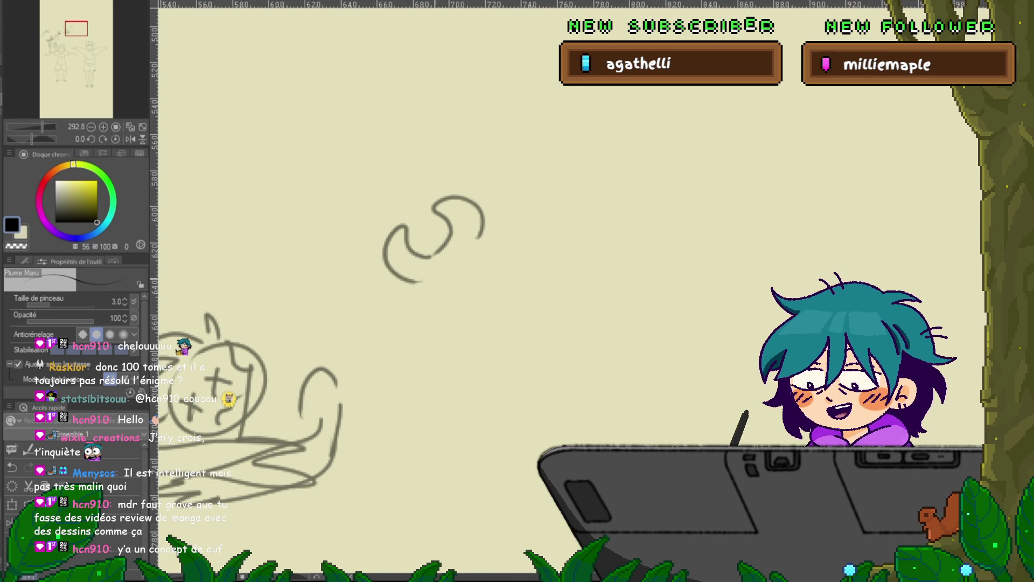
left_click_drag(479, 234, 491, 249)
mouse_move(394, 209)
left_mouse_down()
mouse_move(434, 207)
mouse_move(390, 213)
mouse_move(404, 214)
left_mouse_up()
left_click_drag(414, 199, 410, 214)
Step: Add a zigzag hair tuft and a scribble-hatched torso below the new head
left_click_drag(418, 171, 380, 183)
left_click_drag(421, 291, 448, 324)
left_click_drag(479, 257, 496, 317)
mouse_move(477, 292)
left_mouse_down()
mouse_move(442, 311)
mouse_move(505, 330)
left_mouse_up()
left_click_drag(431, 313, 451, 359)
mouse_move(436, 318)
left_mouse_down()
mouse_move(463, 301)
mouse_move(488, 355)
mouse_move(501, 337)
left_mouse_up()
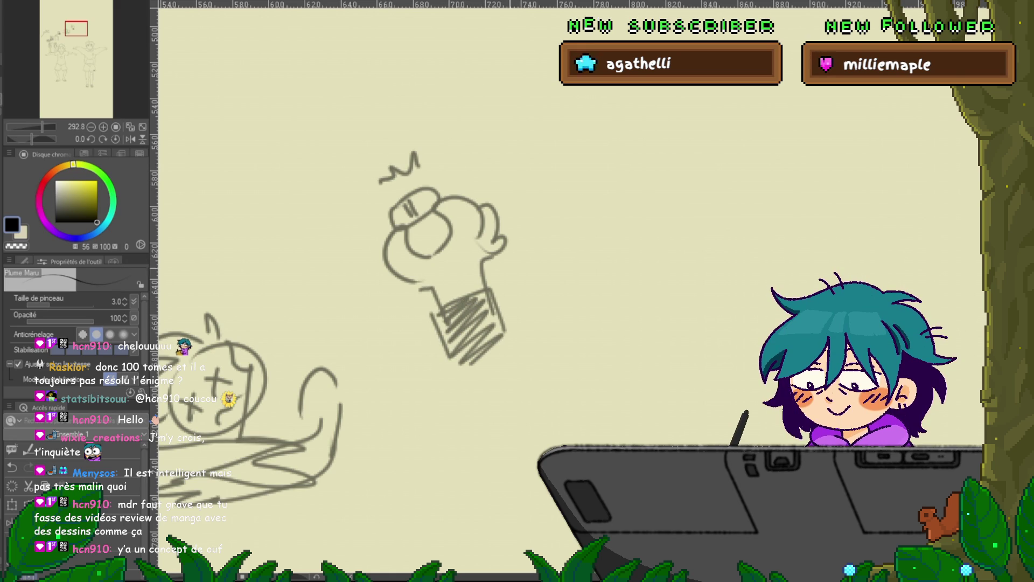
Step: Draw a round head with two curved closed eyes at the upper left
scroll(517, 323, "left", 5)
scroll(517, 323, "left", 3)
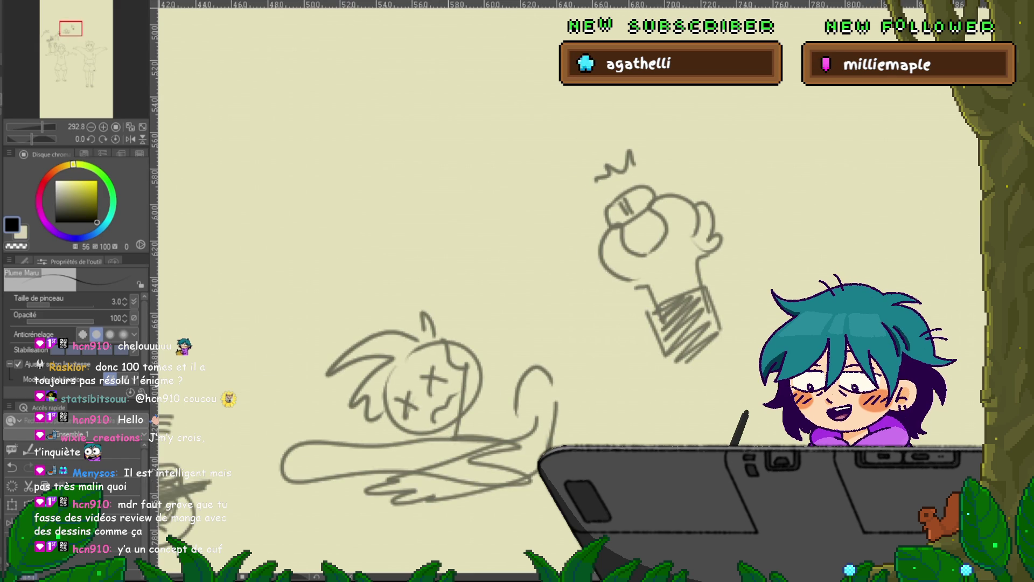
scroll(377, 323, "right", 3)
scroll(378, 323, "down", 1)
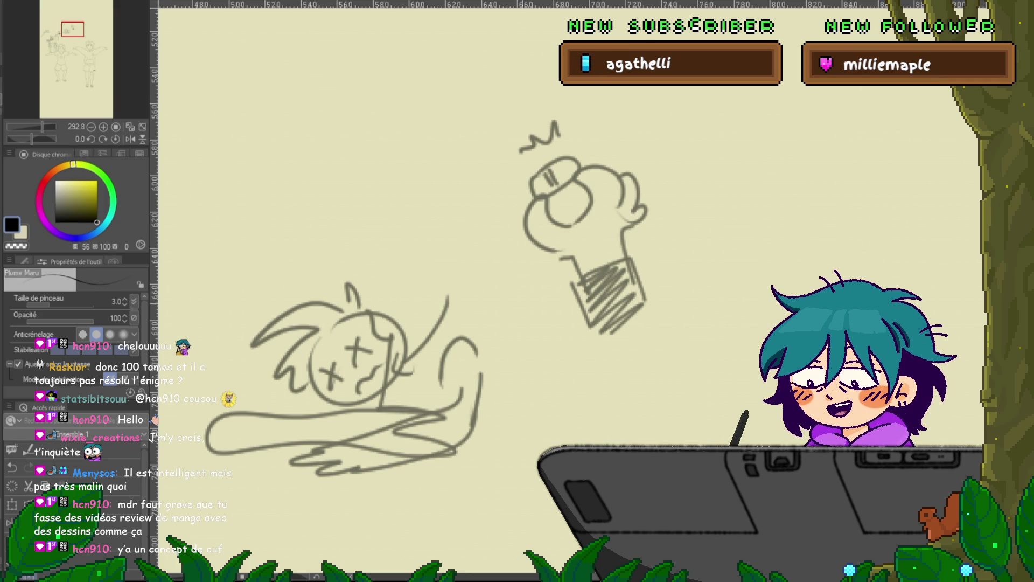
mouse_move(377, 323)
left_mouse_down()
mouse_move(466, 402)
mouse_move(582, 448)
left_mouse_up()
mouse_move(371, 182)
left_mouse_down()
mouse_move(359, 250)
mouse_move(353, 190)
left_mouse_up()
left_click_drag(360, 228, 343, 237)
left_click_drag(383, 203, 369, 214)
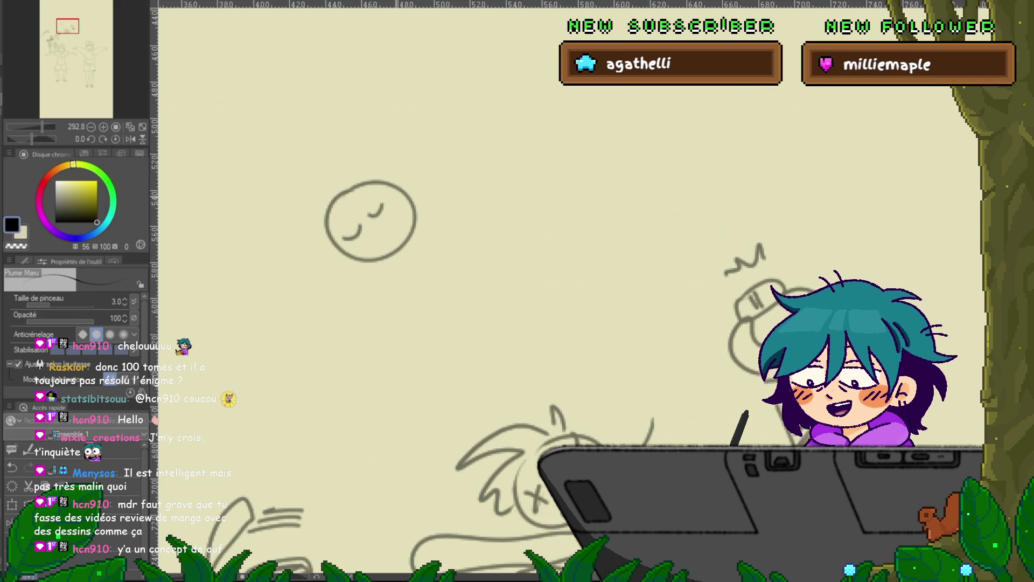
Step: Draw the neck, curved back and a leg with a foot under the closed-eyed head
left_click_drag(427, 237, 404, 265)
mouse_move(421, 215)
left_mouse_down()
mouse_move(500, 236)
mouse_move(474, 285)
left_mouse_up()
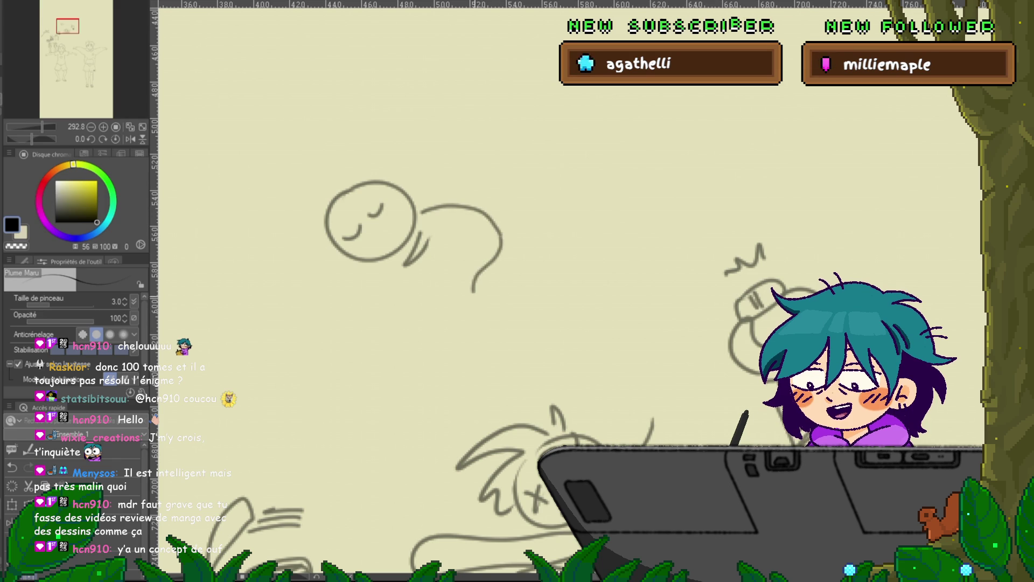
key("ctrl+z")
left_click_drag(475, 250, 457, 298)
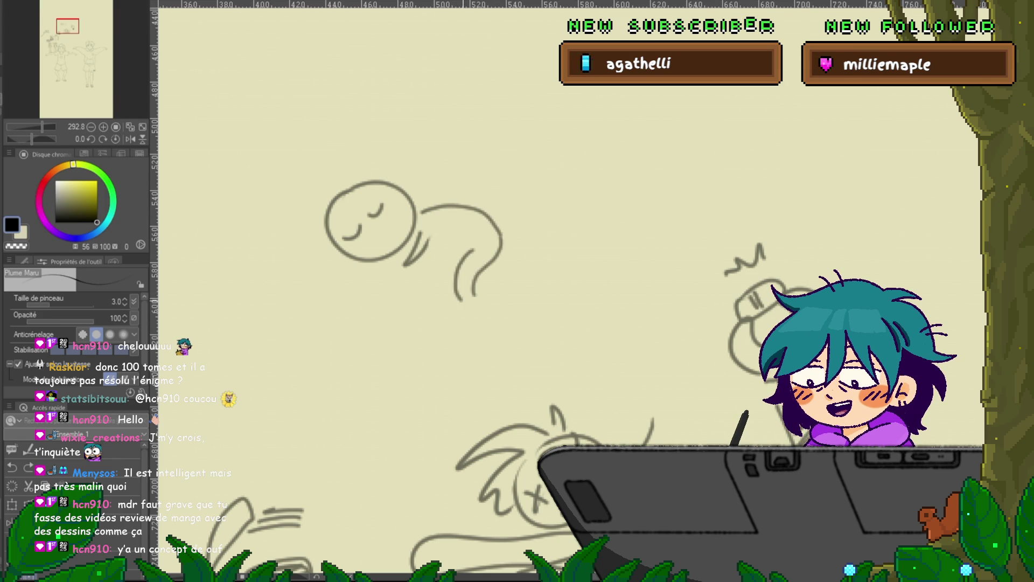
left_click_drag(451, 256, 445, 311)
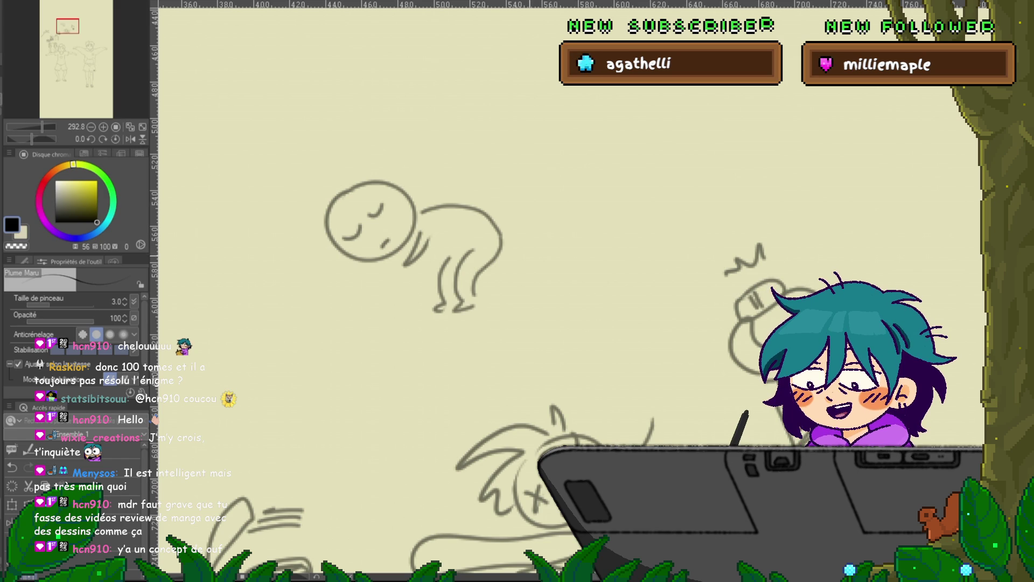
Step: Draw a downward arrow to the fallen figure, undoing stray marks added on the crouching figure
mouse_move(431, 323)
left_mouse_down()
mouse_move(610, 210)
mouse_move(583, 151)
left_mouse_up()
left_click_drag(701, 269, 507, 323)
left_click_drag(468, 181, 476, 237)
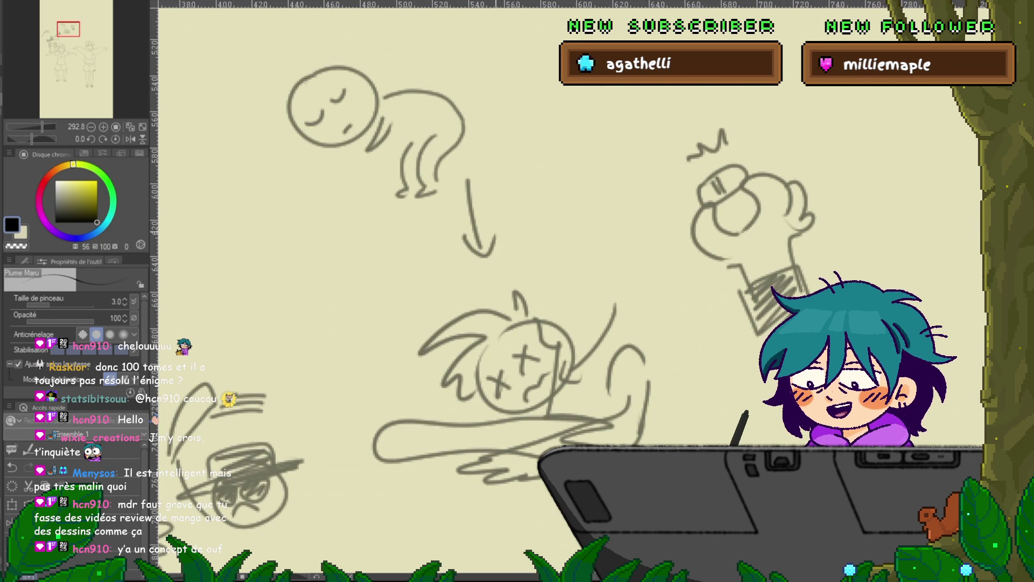
left_click_drag(402, 179, 435, 174)
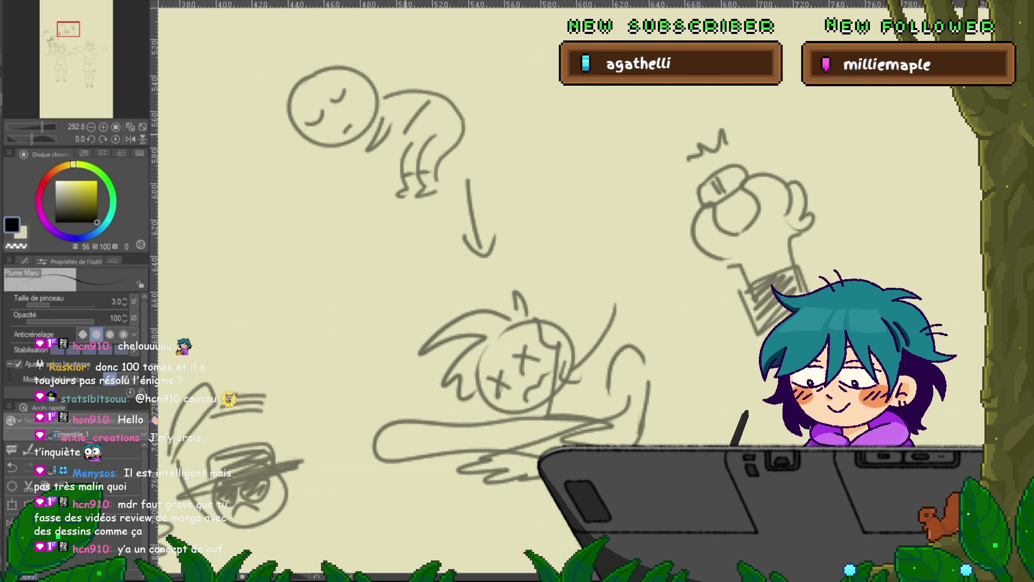
left_click_drag(345, 149, 377, 174)
left_click_drag(392, 88, 438, 80)
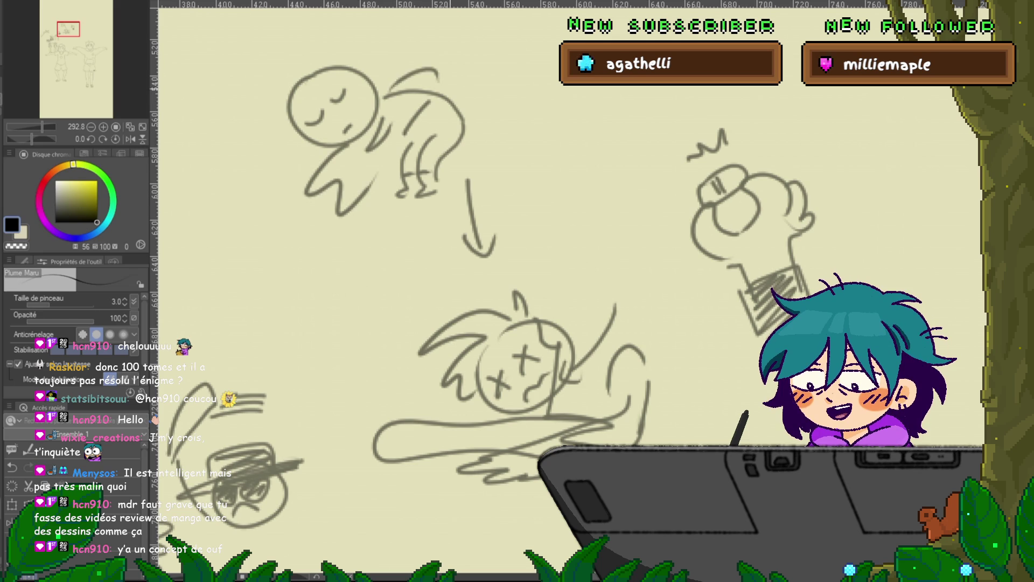
key("ctrl+z")
key("ctrl+z")
left_click_drag(485, 350, 454, 423)
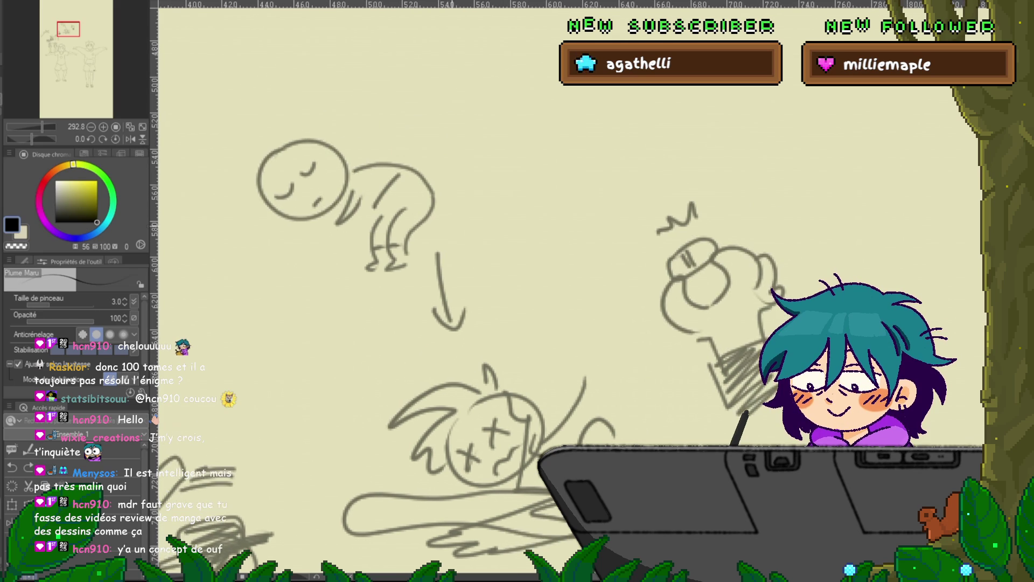
left_click_drag(485, 269, 430, 428)
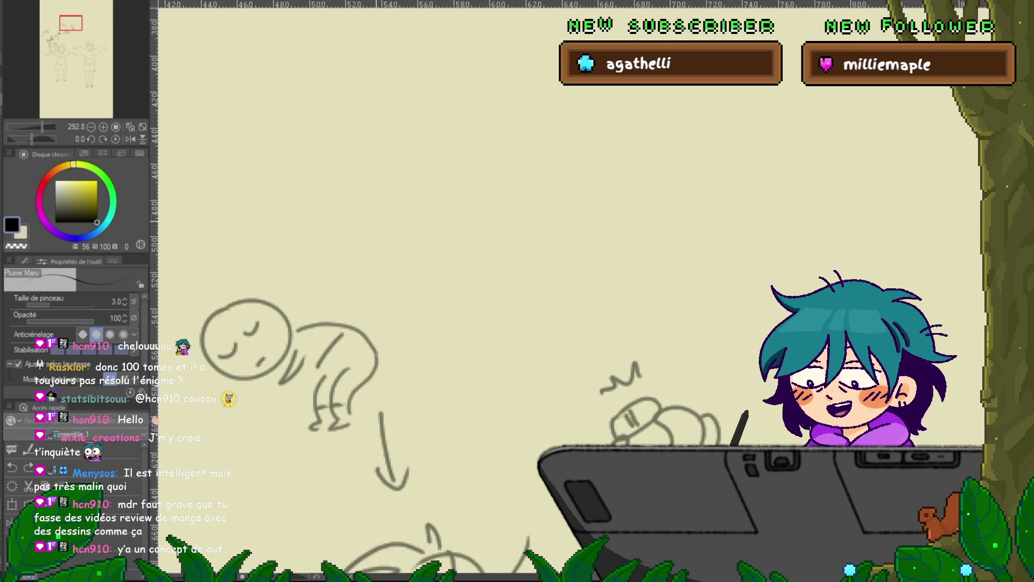
Step: Draw a round head with spiky hair, fringe, ear, glasses and an open mouth
mouse_move(441, 164)
left_mouse_down()
mouse_move(474, 242)
mouse_move(444, 165)
mouse_move(433, 204)
left_mouse_up()
left_click_drag(449, 191, 450, 203)
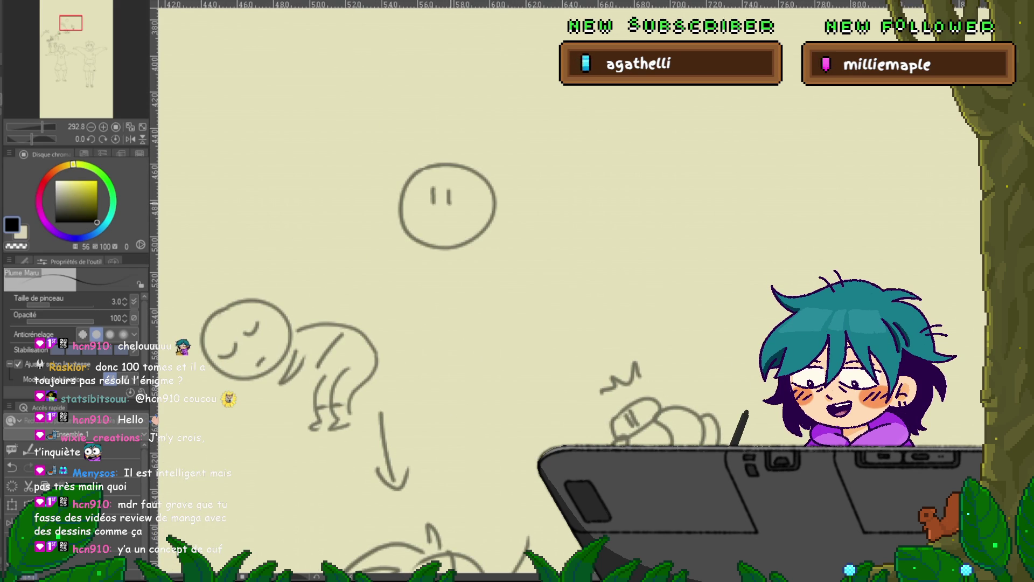
left_click_drag(425, 160, 498, 133)
mouse_move(495, 173)
left_mouse_down()
mouse_move(512, 207)
mouse_move(496, 226)
left_mouse_up()
left_click_drag(404, 183, 447, 172)
left_click_drag(441, 186, 448, 204)
left_click_drag(396, 202, 398, 220)
mouse_move(440, 186)
left_mouse_down()
mouse_move(409, 189)
mouse_move(488, 178)
left_mouse_up()
mouse_move(488, 181)
left_mouse_down()
mouse_move(470, 217)
mouse_move(443, 187)
left_mouse_up()
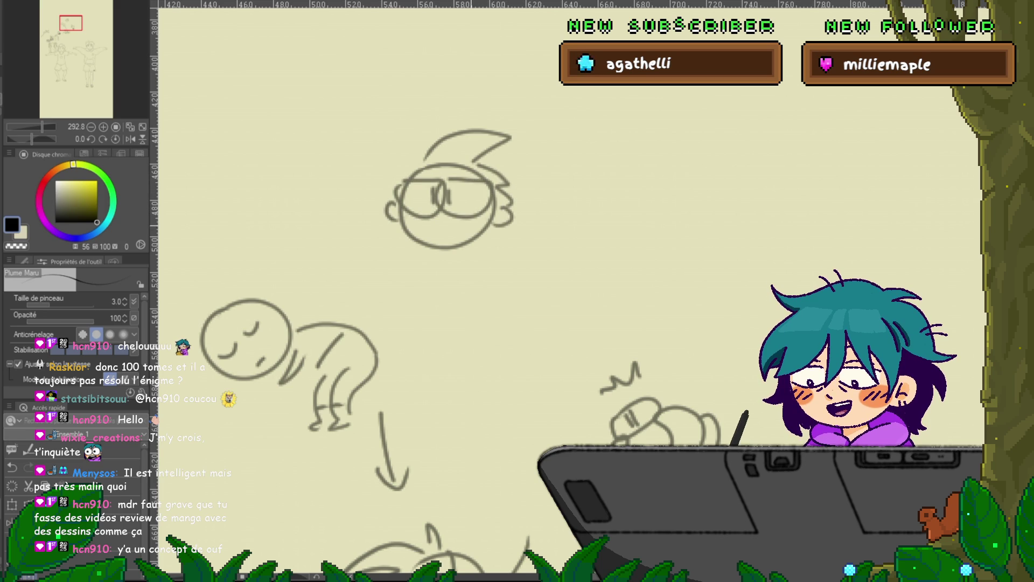
left_click_drag(435, 222, 442, 241)
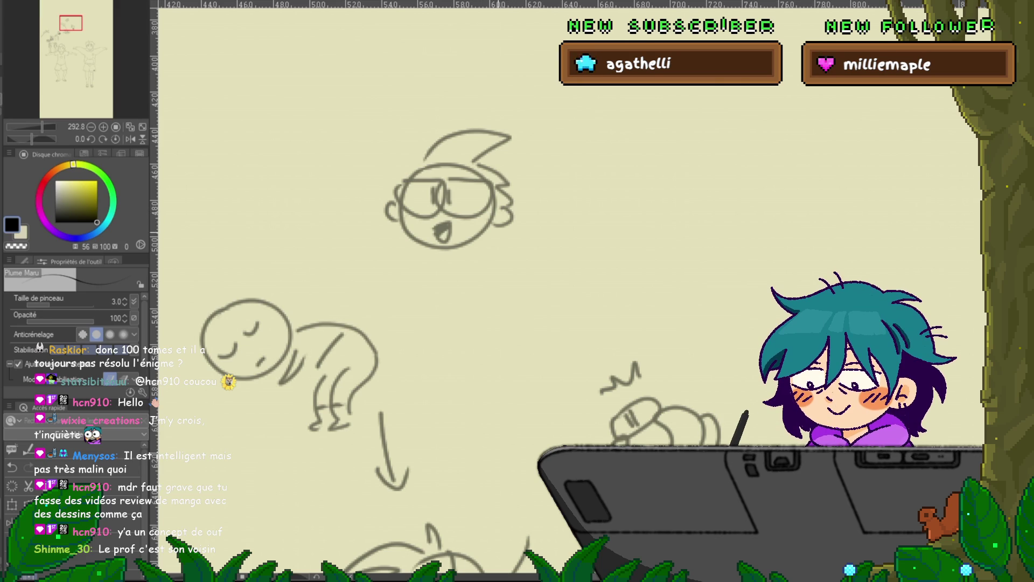
Step: Add a waving hand, an arm on the hip, a boxy torso and an extra hair strand
mouse_move(383, 231)
left_mouse_down()
mouse_move(402, 251)
mouse_move(364, 237)
mouse_move(378, 247)
left_mouse_up()
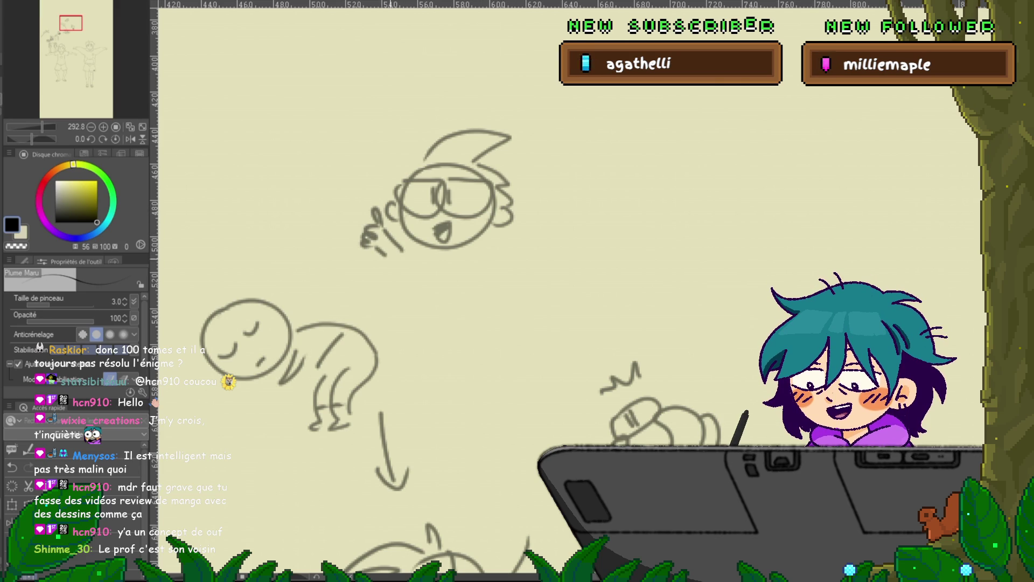
mouse_move(487, 249)
left_mouse_down()
mouse_move(504, 282)
mouse_move(483, 305)
mouse_move(497, 271)
left_mouse_up()
mouse_move(421, 254)
left_mouse_down()
mouse_move(431, 302)
mouse_move(478, 251)
mouse_move(443, 295)
left_mouse_up()
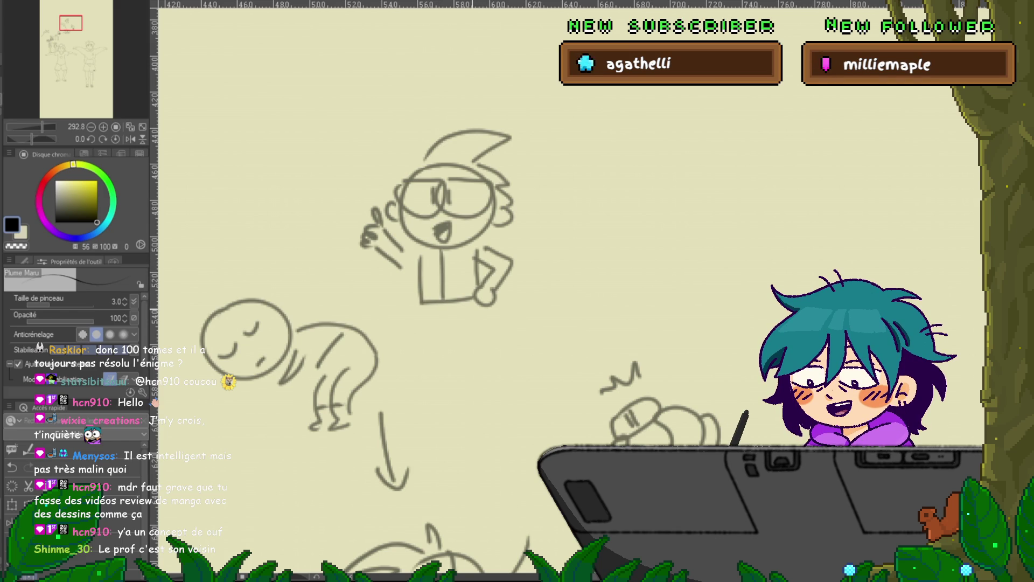
left_click_drag(426, 132, 396, 177)
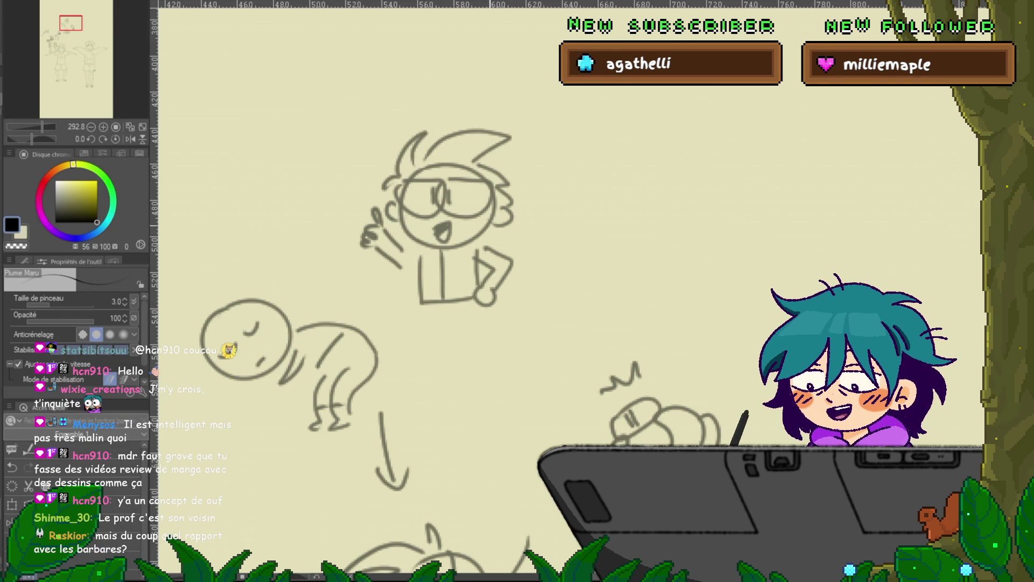
left_click_drag(400, 204, 393, 216)
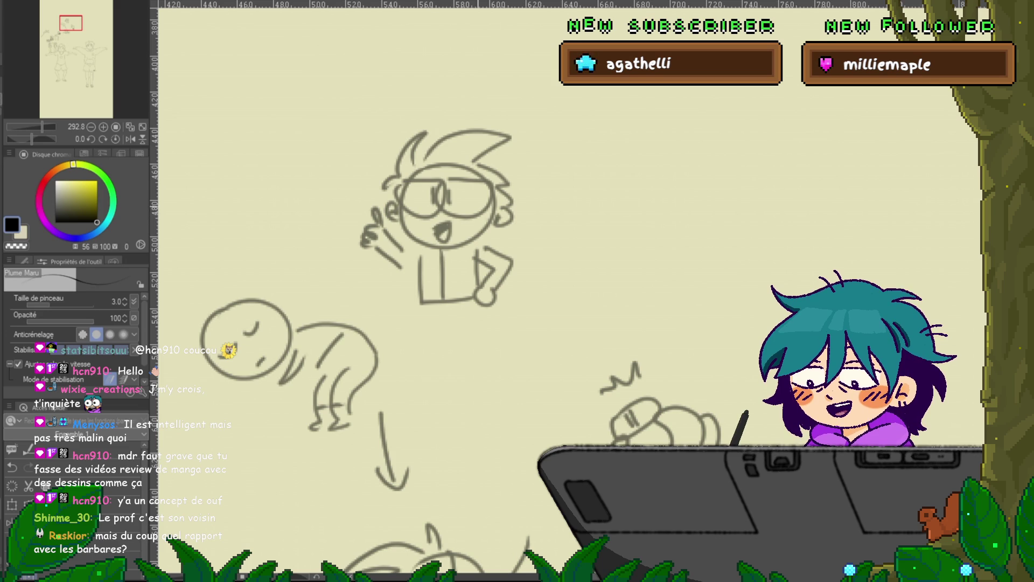
mouse_move(70, 23)
left_mouse_down()
mouse_move(45, 37)
mouse_move(60, 46)
mouse_move(71, 23)
left_mouse_up()
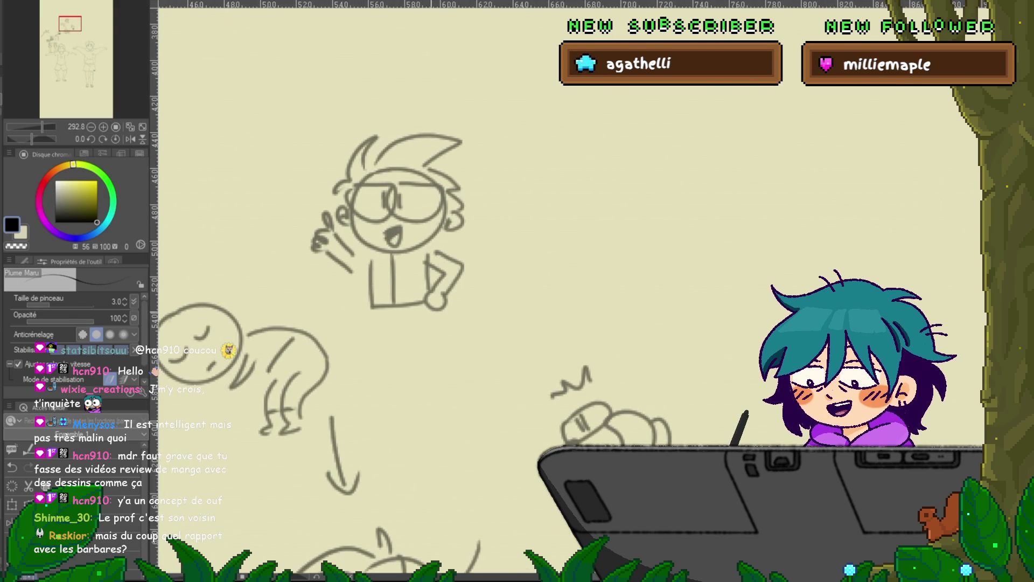
Step: Draw the boy's two legs with shoes below his torso, then pan around to review
left_click_drag(371, 312, 386, 390)
left_click_drag(431, 312, 439, 389)
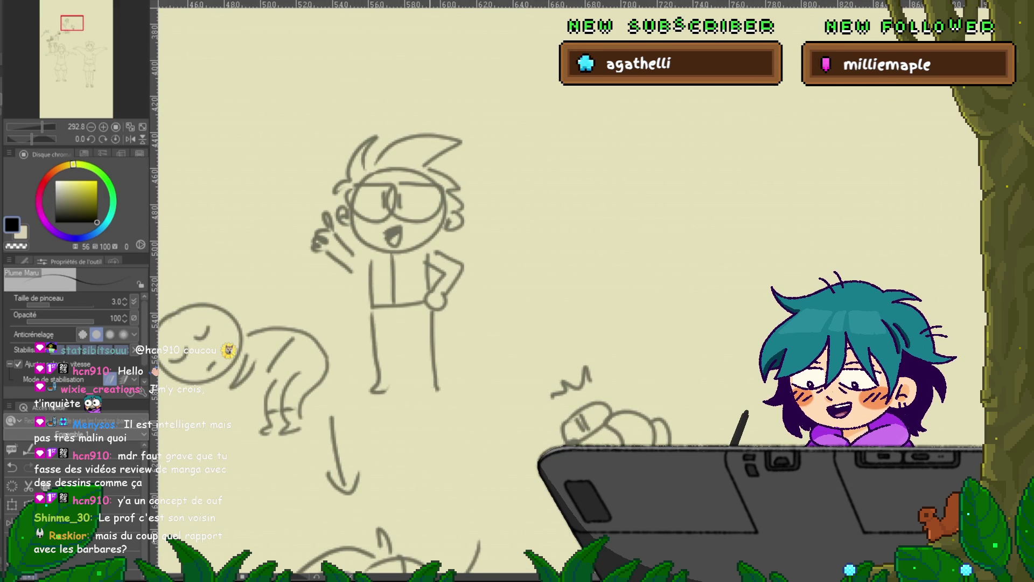
left_click_drag(405, 323, 414, 387)
mouse_move(407, 323)
left_mouse_down()
mouse_move(394, 326)
mouse_move(399, 386)
left_mouse_up()
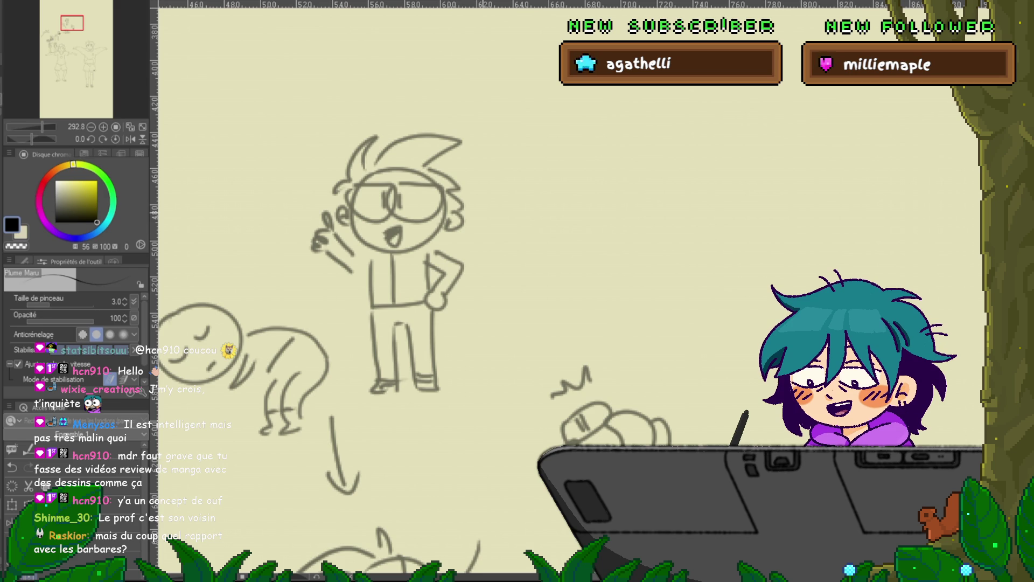
left_click_drag(399, 270, 269, 399)
left_click_drag(323, 324, 399, 256)
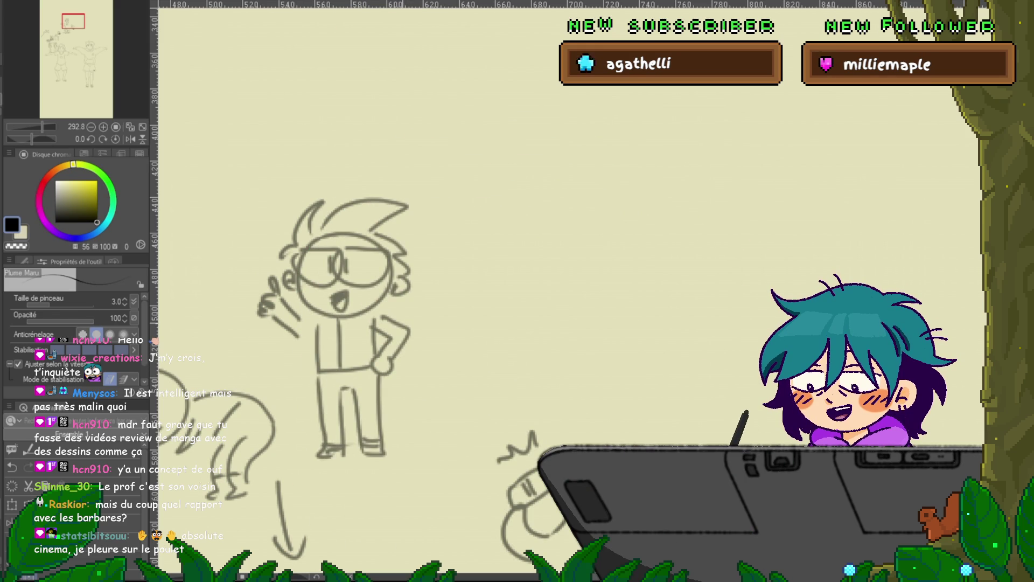
left_click_drag(345, 270, 536, 146)
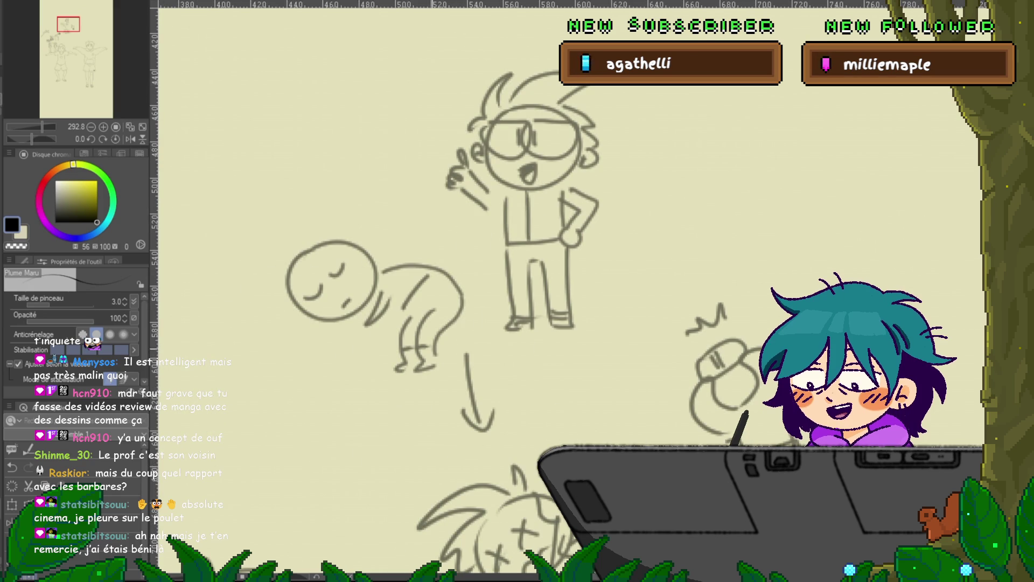
mouse_move(477, 428)
left_mouse_down()
mouse_move(357, 484)
mouse_move(231, 138)
mouse_move(401, 91)
left_mouse_up()
left_click_drag(377, 270, 394, 243)
left_click_drag(269, 377, 596, 255)
mouse_move(323, 324)
left_mouse_down()
mouse_move(427, 277)
mouse_move(449, 231)
left_mouse_up()
left_click_drag(377, 431, 382, 76)
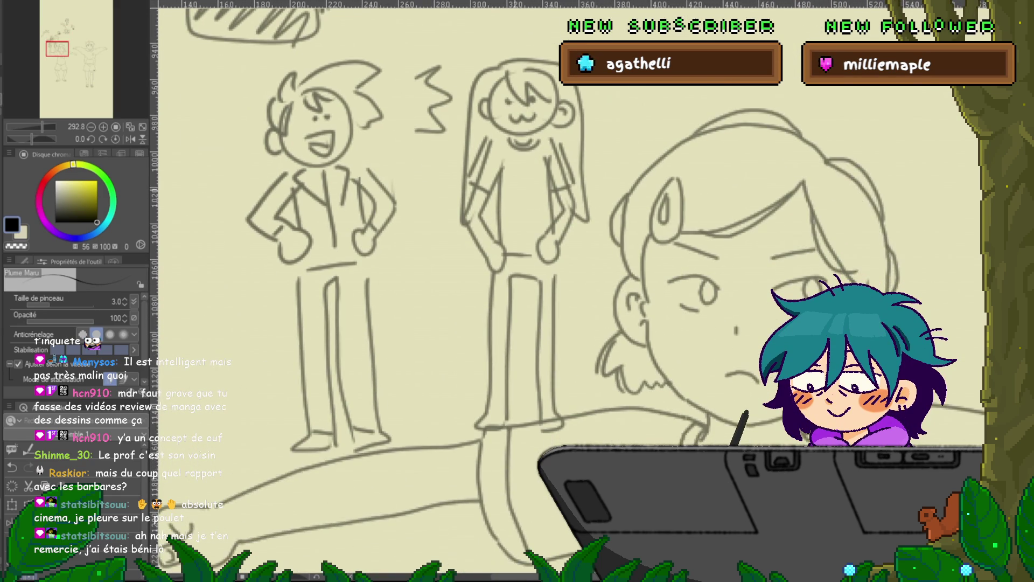
left_click_drag(324, 135, 420, 366)
left_click_drag(378, 161, 412, 335)
left_click_drag(350, 189, 454, 315)
left_click_drag(377, 215, 381, 307)
left_click_drag(431, 216, 356, 345)
left_click_drag(700, 161, 382, 250)
left_click_drag(646, 215, 412, 237)
mouse_move(593, 216)
left_mouse_down()
mouse_move(414, 226)
mouse_move(507, 213)
left_mouse_up()
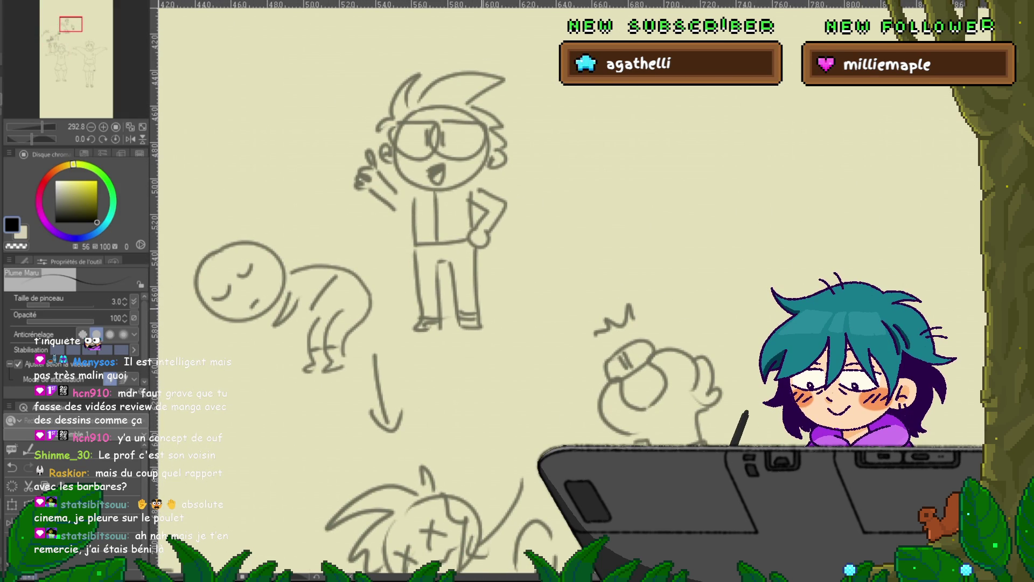
left_click_drag(269, 431, 507, 215)
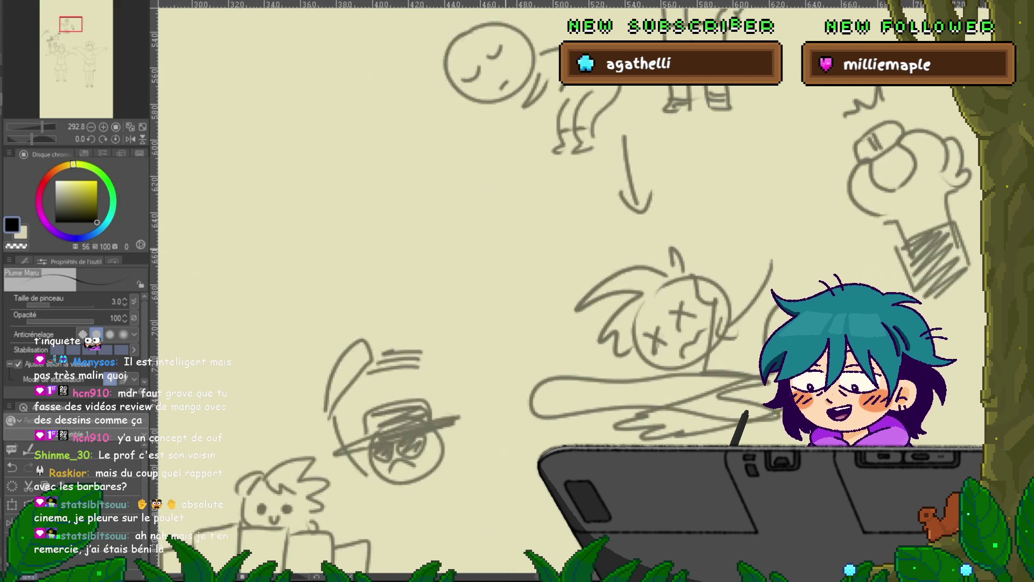
left_click_drag(323, 458, 544, 183)
left_click_drag(431, 485, 431, 188)
left_click_drag(431, 270, 423, 243)
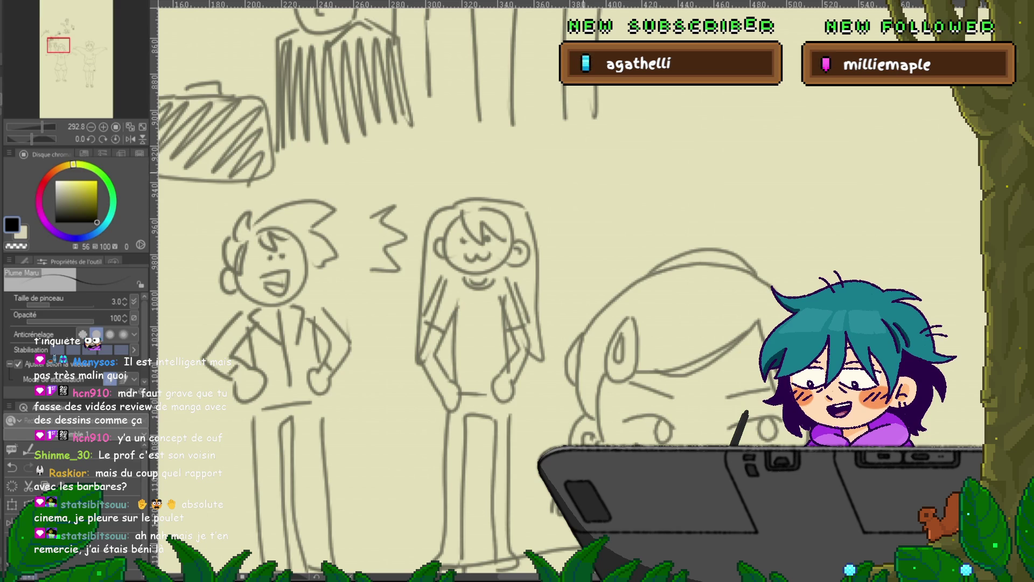
mouse_move(485, 270)
left_mouse_down()
mouse_move(320, 400)
mouse_move(505, 286)
left_mouse_up()
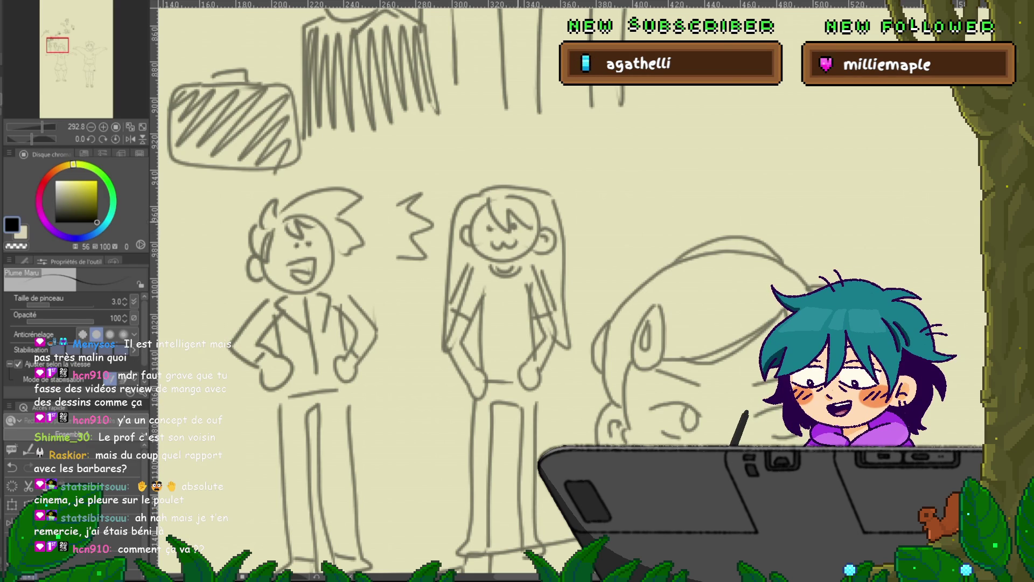
left_click_drag(57, 46, 70, 22)
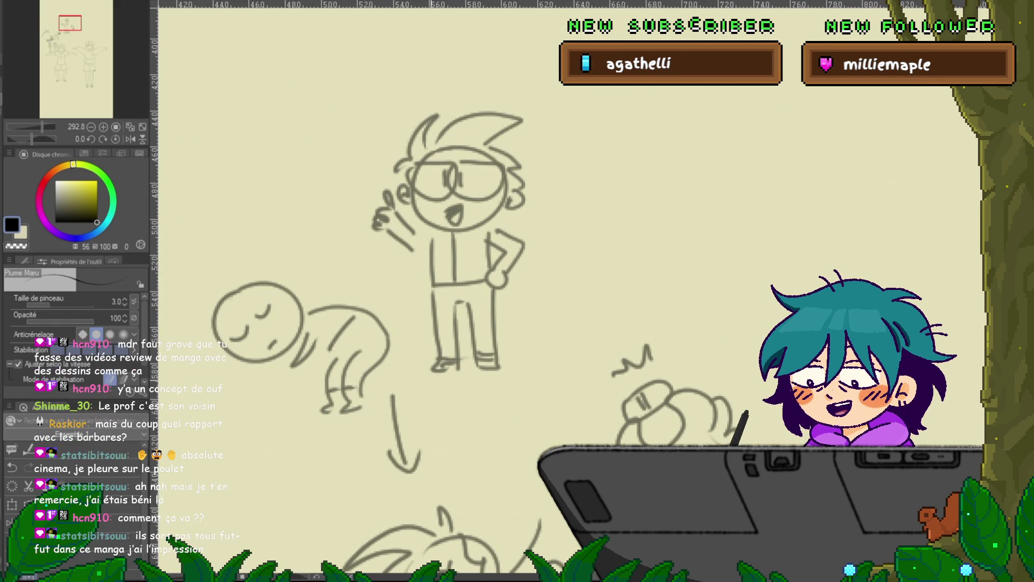
mouse_move(431, 269)
left_mouse_down()
mouse_move(556, 297)
mouse_move(444, 296)
left_mouse_up()
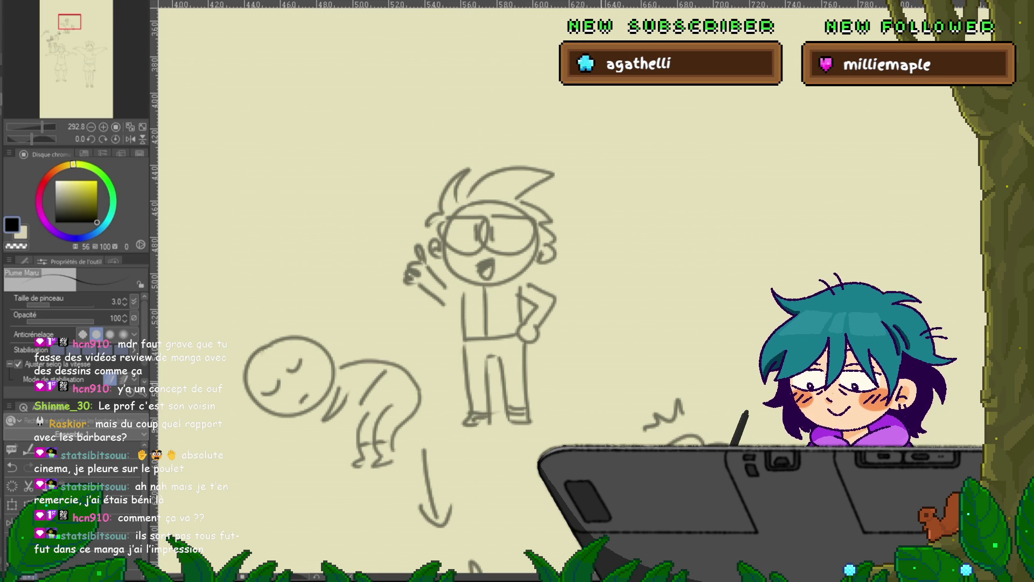
Step: Draw an outstretched arm and a curved stroke beside the frowning hatted head
mouse_move(431, 539)
left_mouse_down()
mouse_move(563, 376)
mouse_move(552, 258)
mouse_move(506, 105)
mouse_move(685, 58)
left_mouse_up()
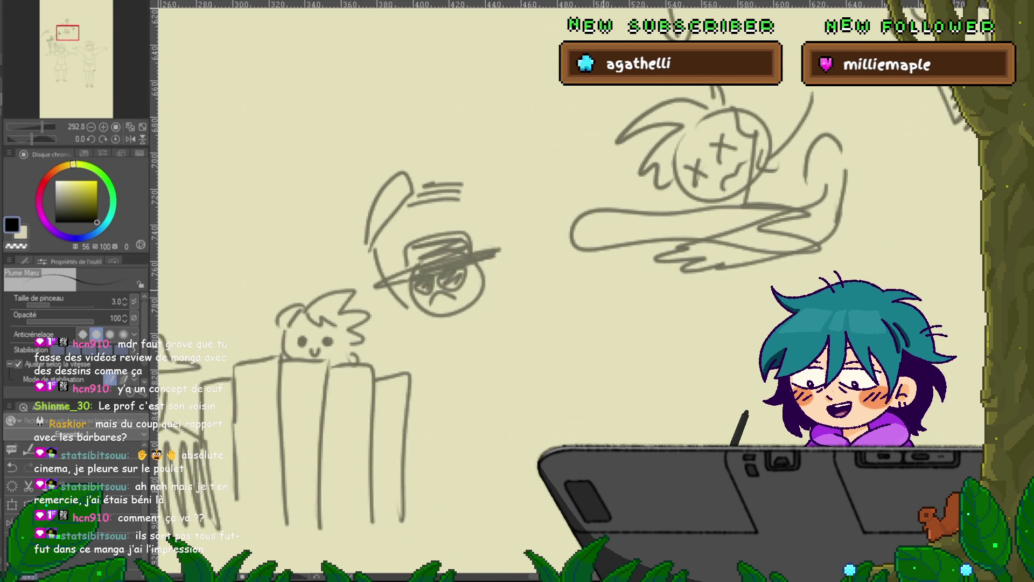
mouse_move(497, 303)
left_mouse_down()
mouse_move(537, 348)
mouse_move(507, 372)
left_mouse_up()
mouse_move(371, 264)
left_mouse_down()
mouse_move(380, 300)
mouse_move(407, 333)
left_mouse_up()
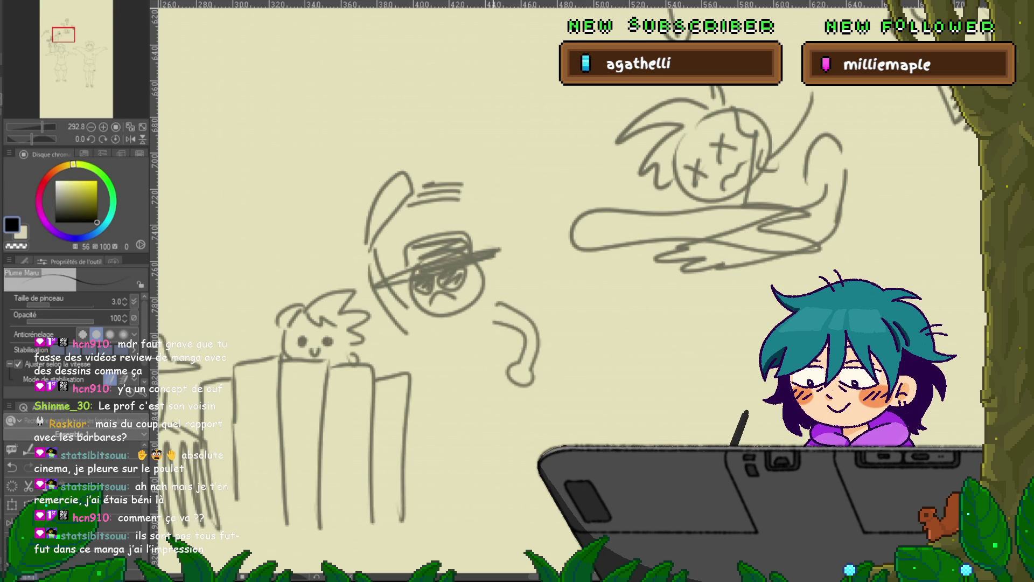
left_click_drag(716, 151, 475, 264)
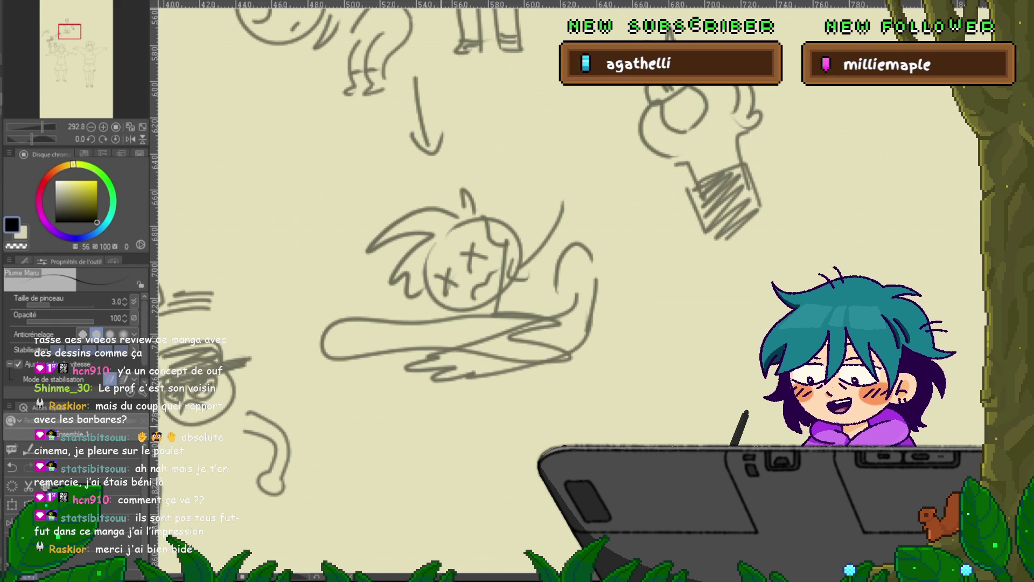
left_click_drag(432, 216, 808, 361)
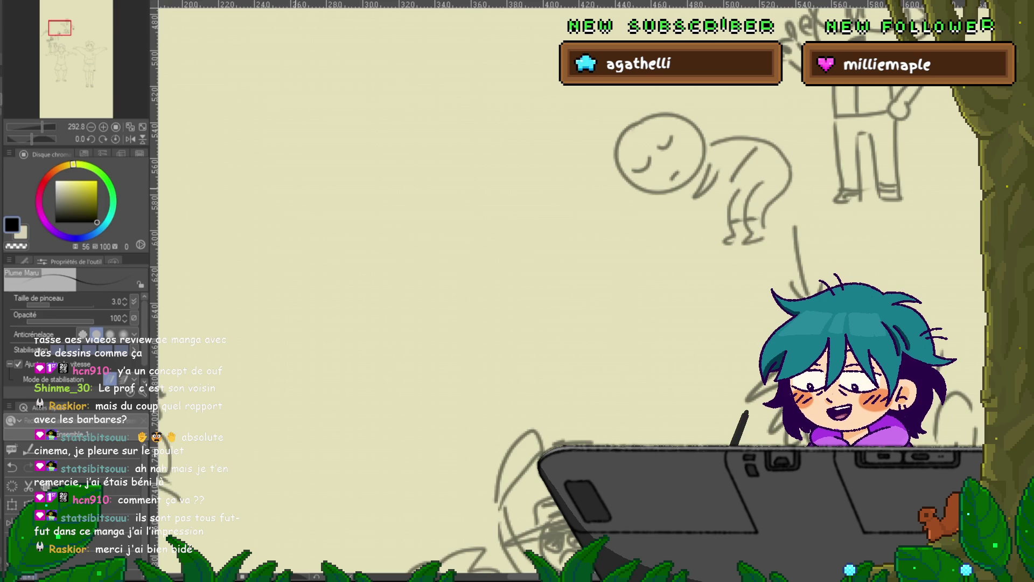
Step: Draw a round head in the blank space with angry eyebrows, an ear and long hair
left_click_drag(660, 154, 534, 226)
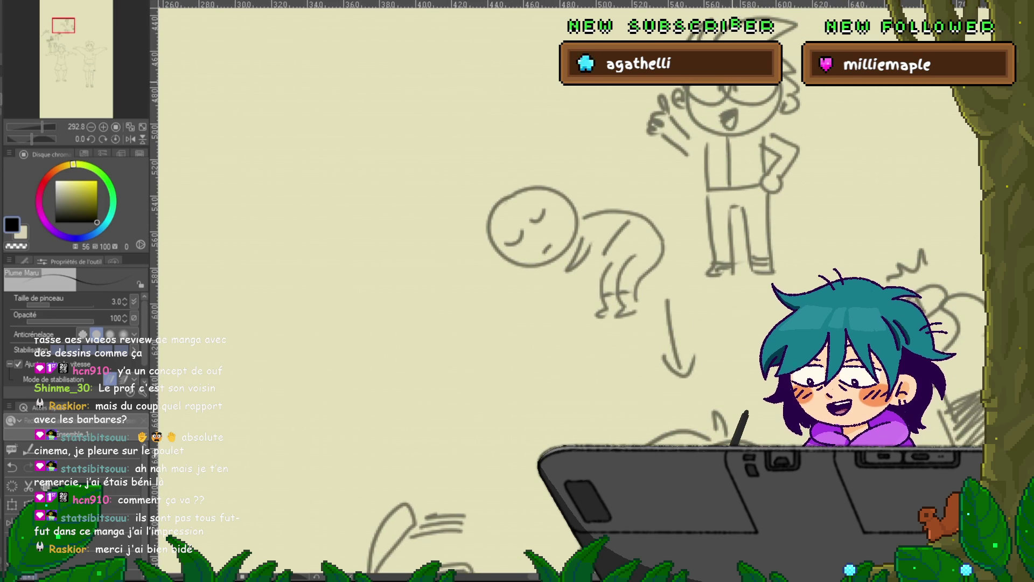
mouse_move(280, 237)
left_mouse_down()
mouse_move(350, 302)
mouse_move(278, 240)
mouse_move(306, 267)
left_mouse_up()
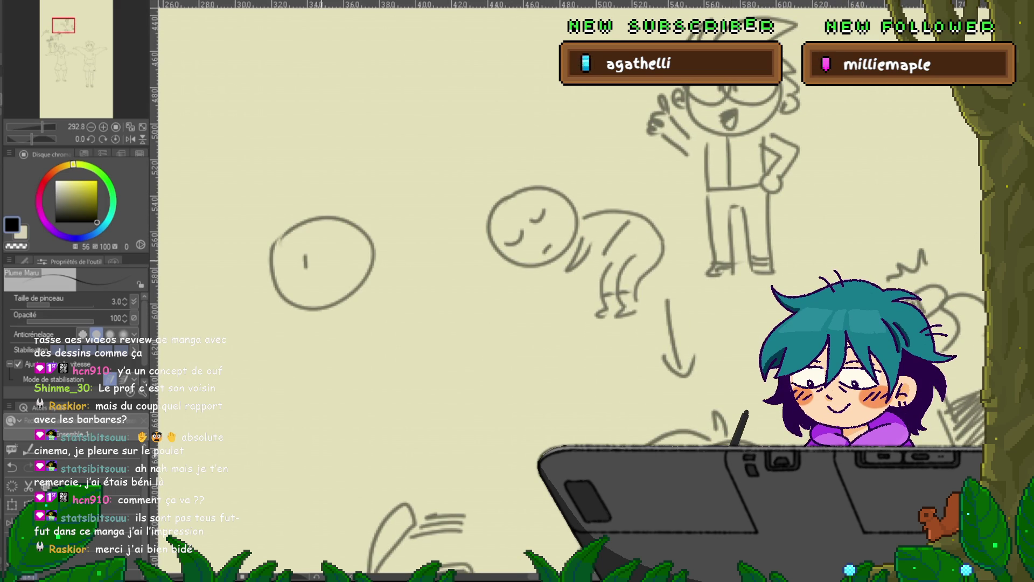
left_click_drag(275, 318, 262, 358)
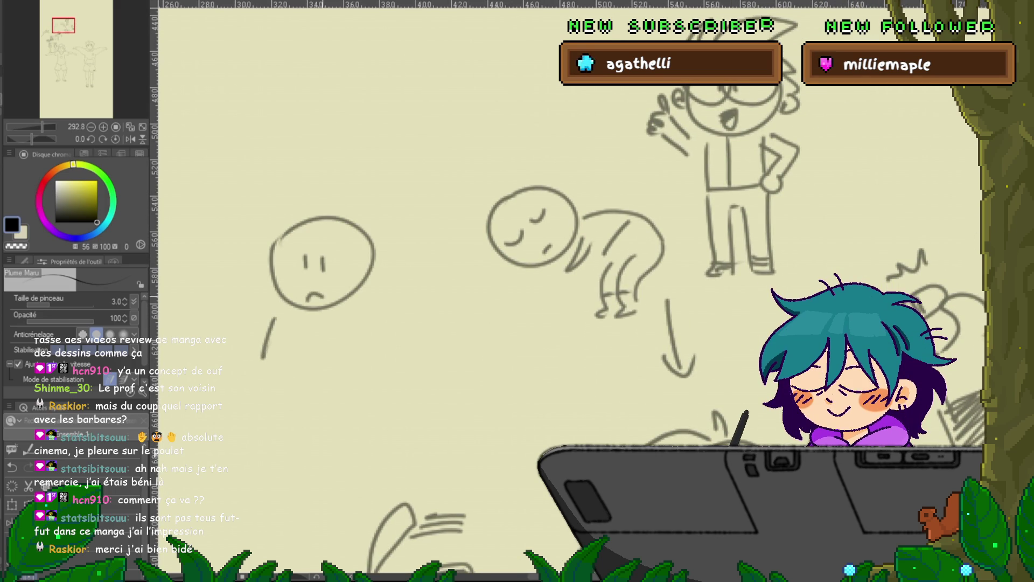
left_click_drag(291, 226, 321, 250)
mouse_move(342, 237)
left_mouse_down()
mouse_move(322, 252)
mouse_move(350, 237)
mouse_move(364, 253)
mouse_move(364, 291)
left_mouse_up()
left_click_drag(266, 263, 264, 279)
mouse_move(279, 216)
left_mouse_down()
mouse_move(243, 289)
mouse_move(278, 310)
left_mouse_up()
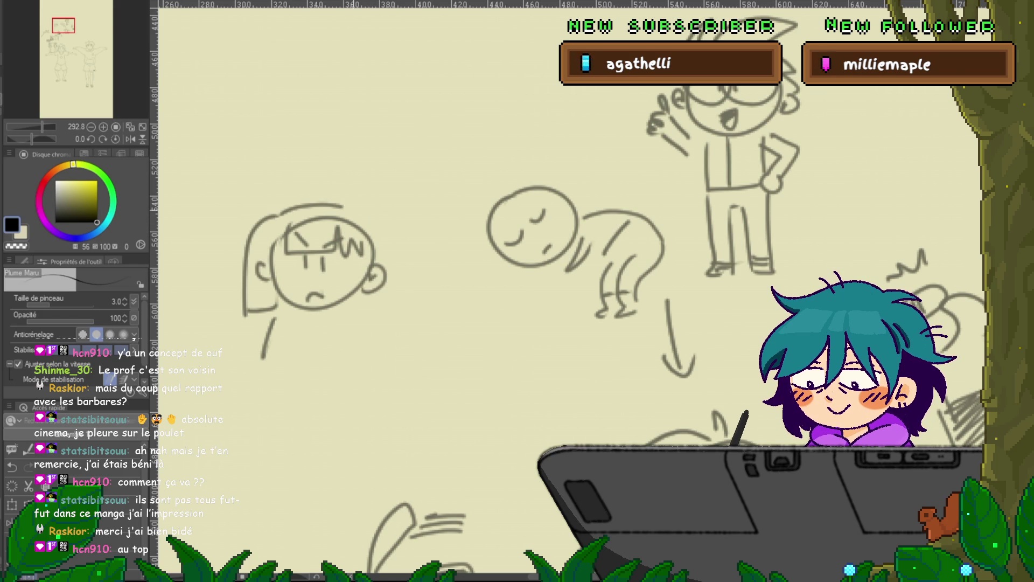
left_click_drag(334, 205, 351, 311)
Step: Add the legs, body, pants and feet below the angry long-haired head
left_click_drag(265, 362, 270, 367)
mouse_move(338, 318)
left_mouse_down()
mouse_move(360, 372)
mouse_move(342, 378)
left_mouse_up()
left_click_drag(334, 335, 345, 365)
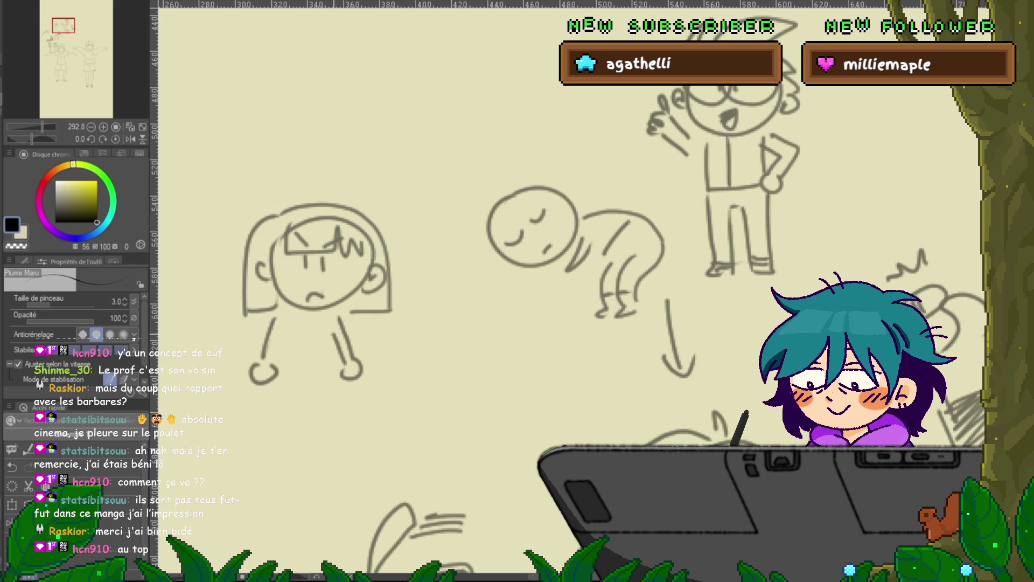
mouse_move(273, 334)
left_mouse_down()
mouse_move(296, 324)
mouse_move(307, 366)
left_mouse_up()
left_click_drag(323, 313, 312, 372)
mouse_move(278, 342)
left_mouse_down()
mouse_move(278, 415)
mouse_move(338, 415)
mouse_move(337, 357)
left_mouse_up()
mouse_move(279, 419)
left_mouse_down()
mouse_move(294, 440)
mouse_move(321, 440)
left_mouse_up()
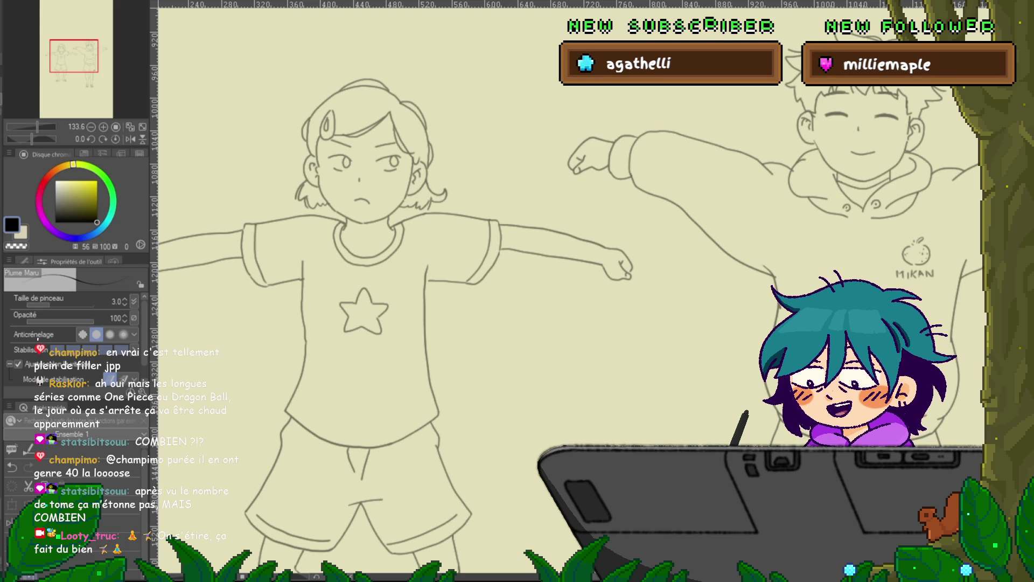
Step: Zoom out to see both characters, zoom back in on the girl, and pick the Control Point tool
key("ctrl+minus")
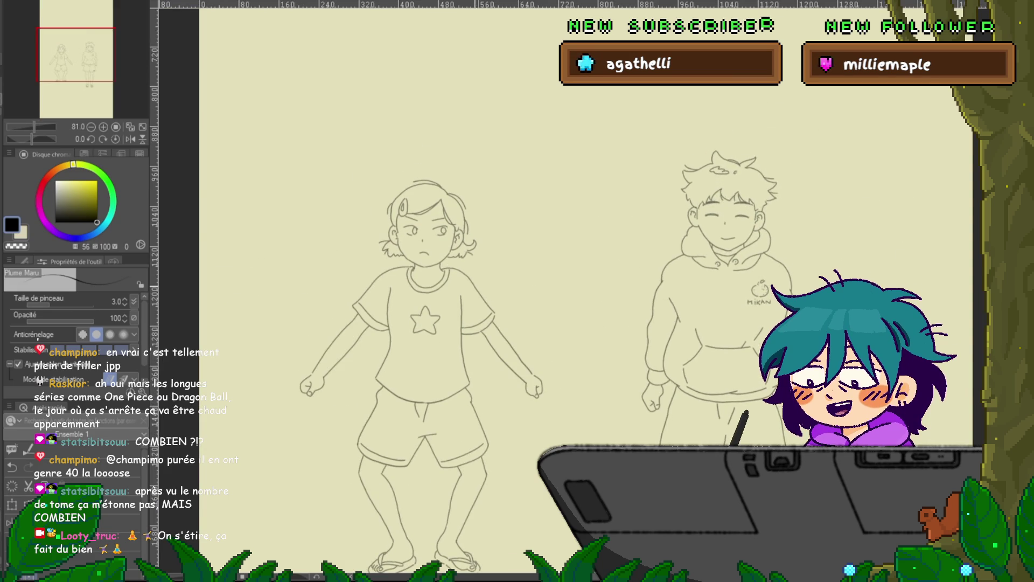
scroll(356, 291, "up", 5)
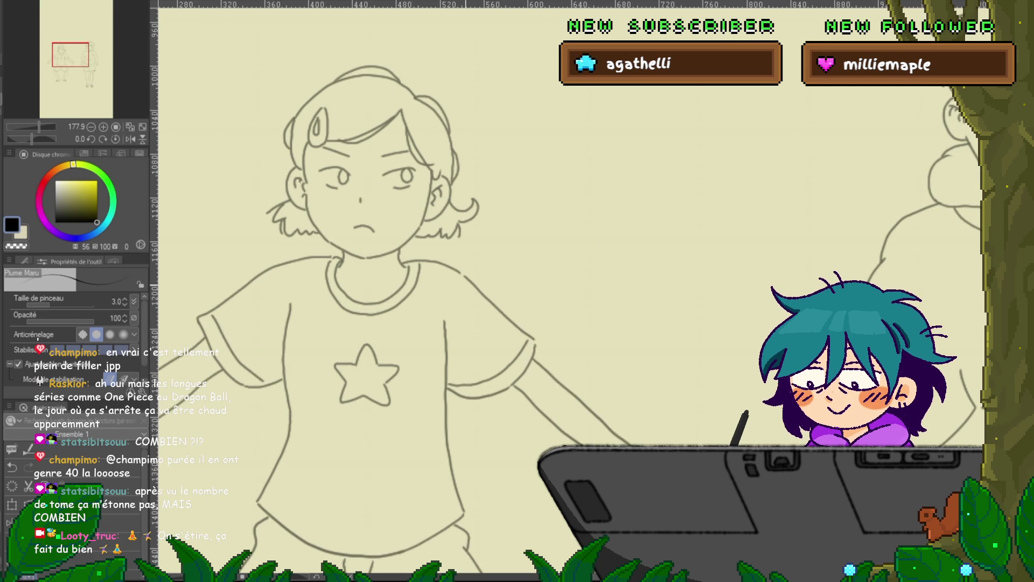
key("y")
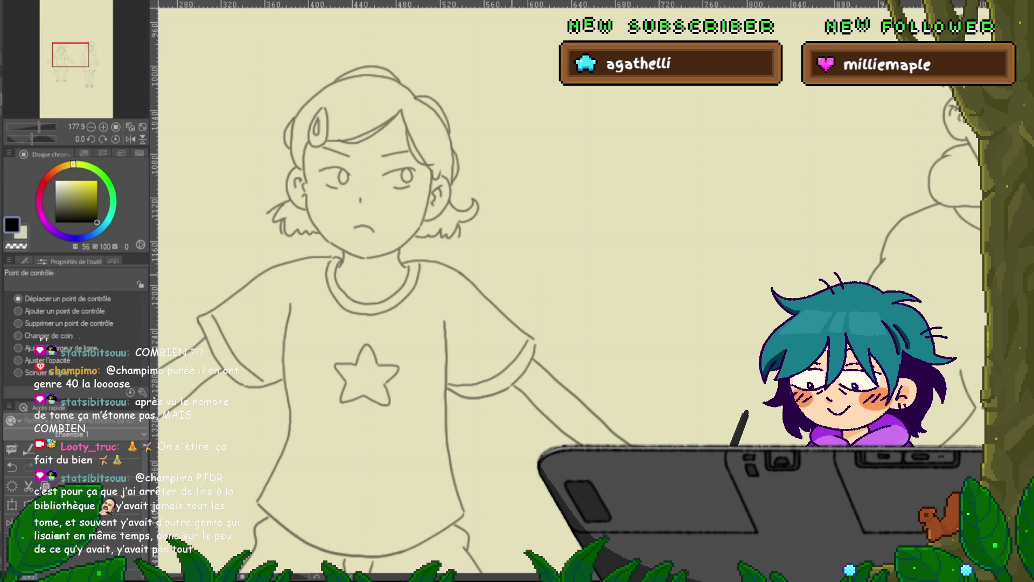
Step: Frame the girl's head and select the small hair stroke beside her cheek
left_click_drag(495, 304, 555, 258)
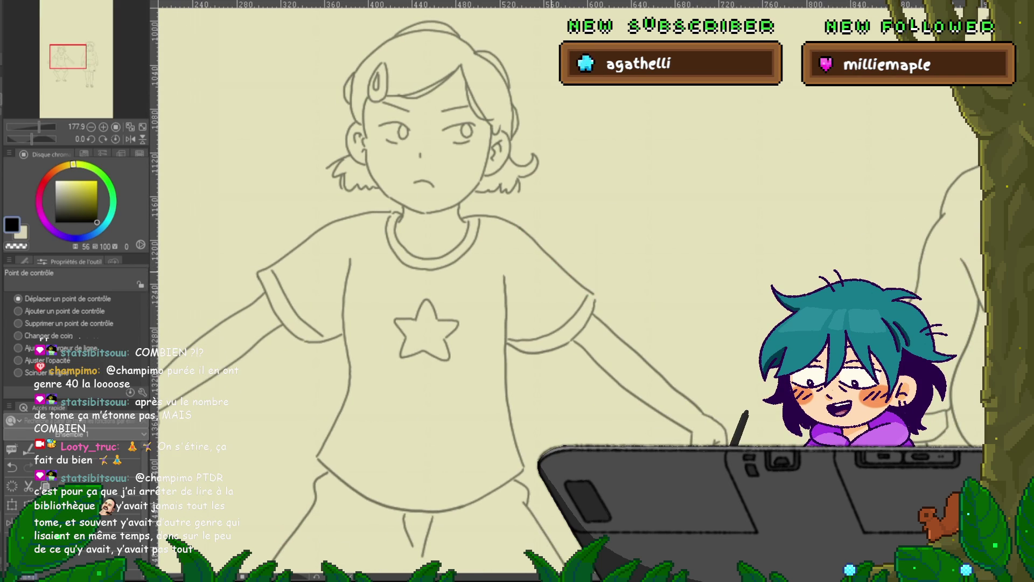
left_click_drag(426, 323, 435, 325)
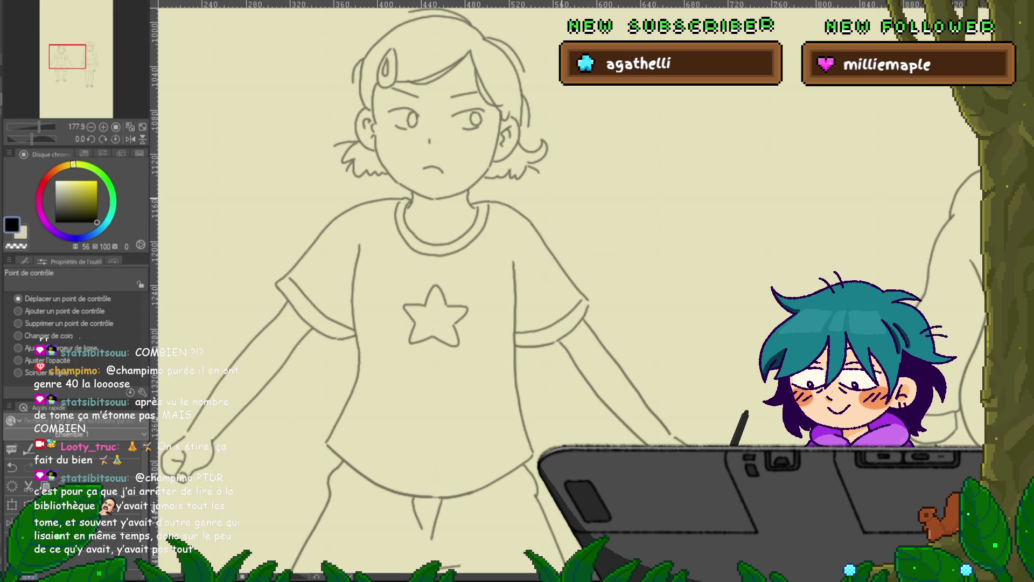
left_click_drag(431, 270, 467, 337)
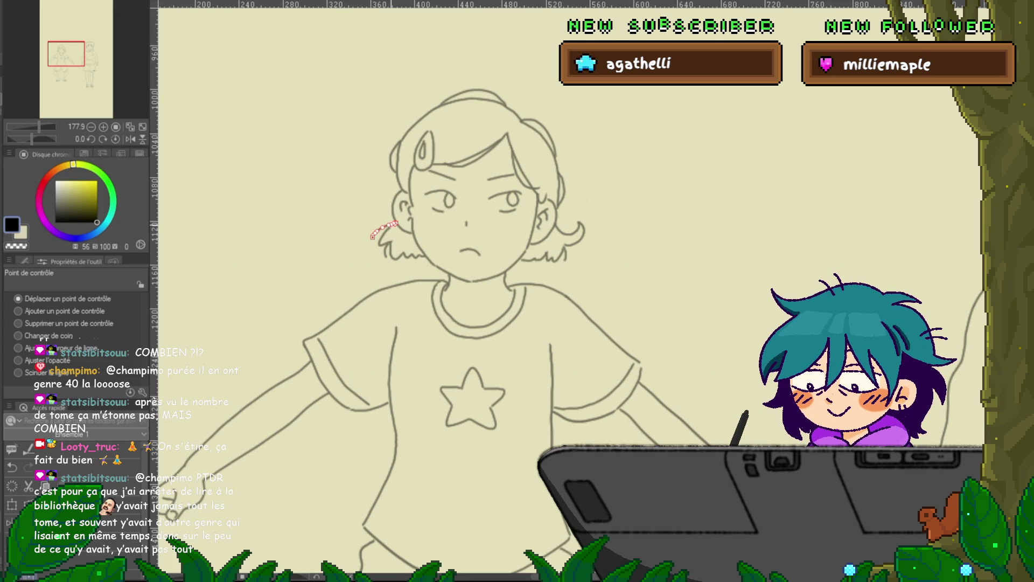
left_click(19, 323)
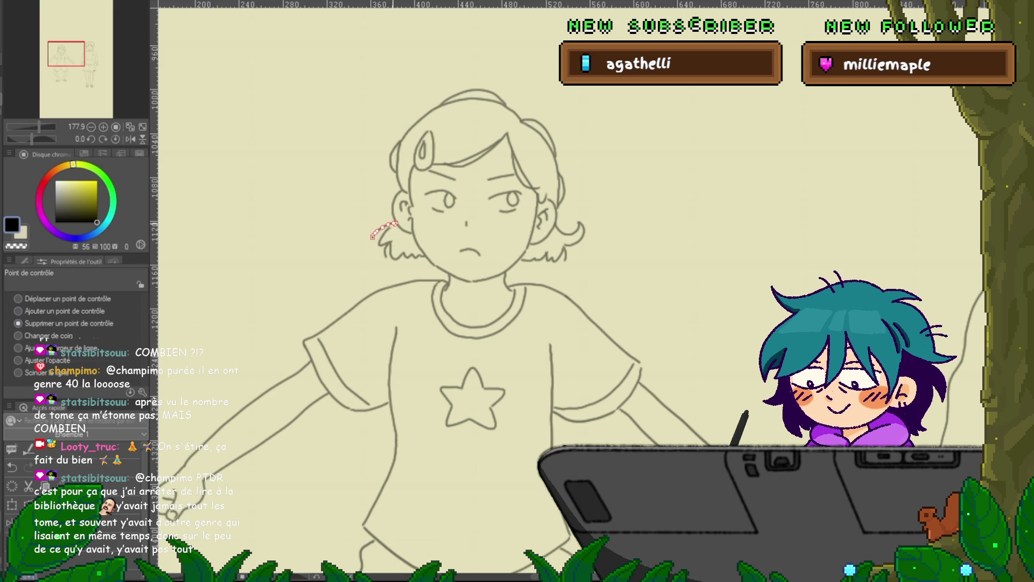
left_click(19, 299)
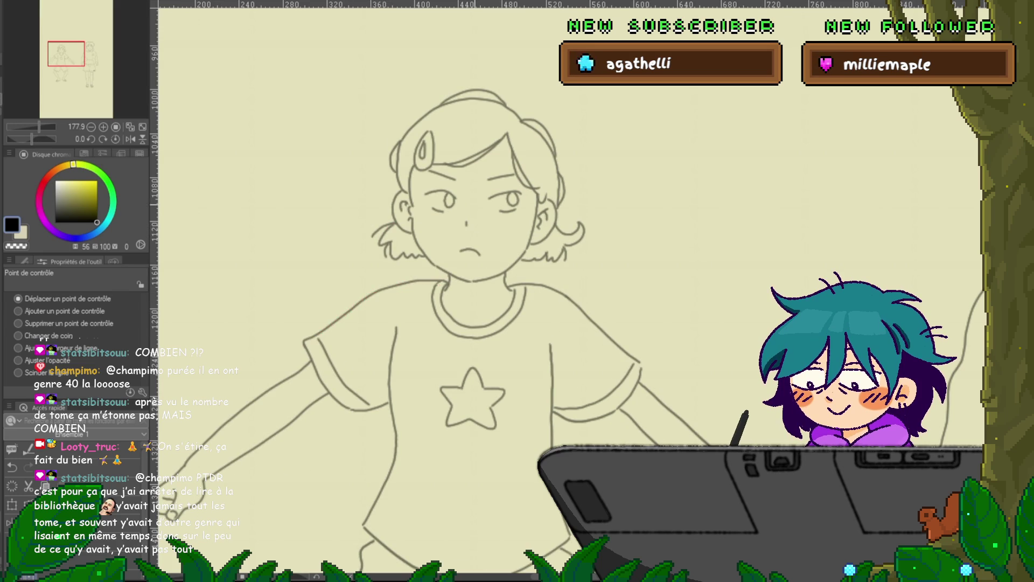
scroll(440, 320, "down", 1)
scroll(440, 320, "down", 1)
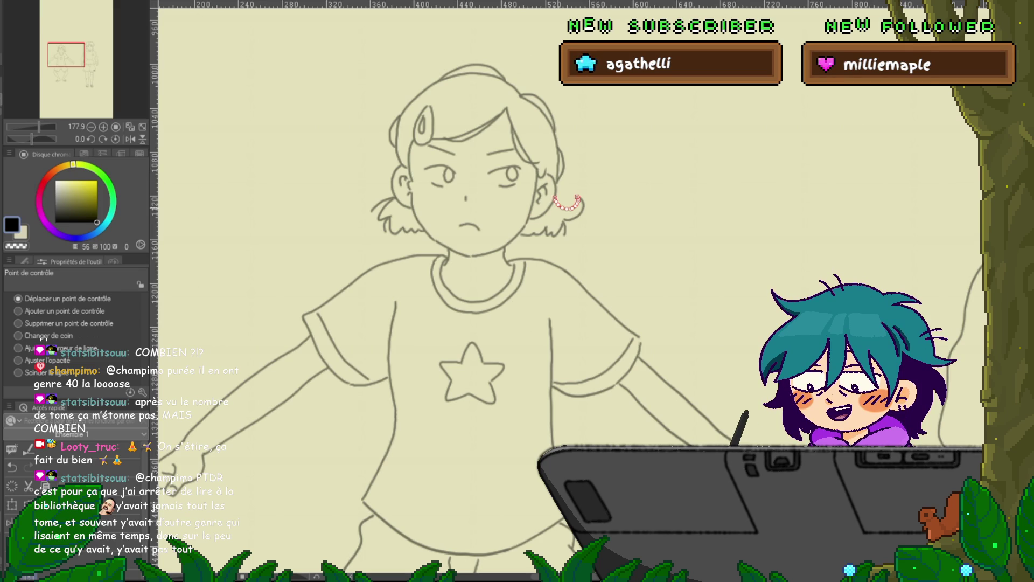
left_click(558, 228)
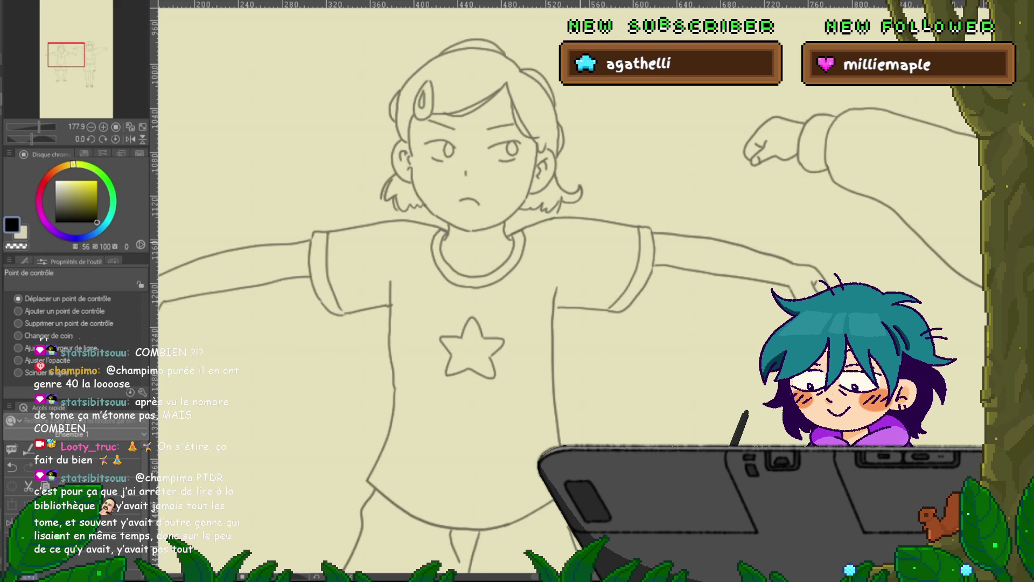
Step: Compare the arms-down and arms-stretched frames, selecting the hair, sleeve and hand strokes
key("ctrl+z")
key("ctrl+z")
key("ctrl+y")
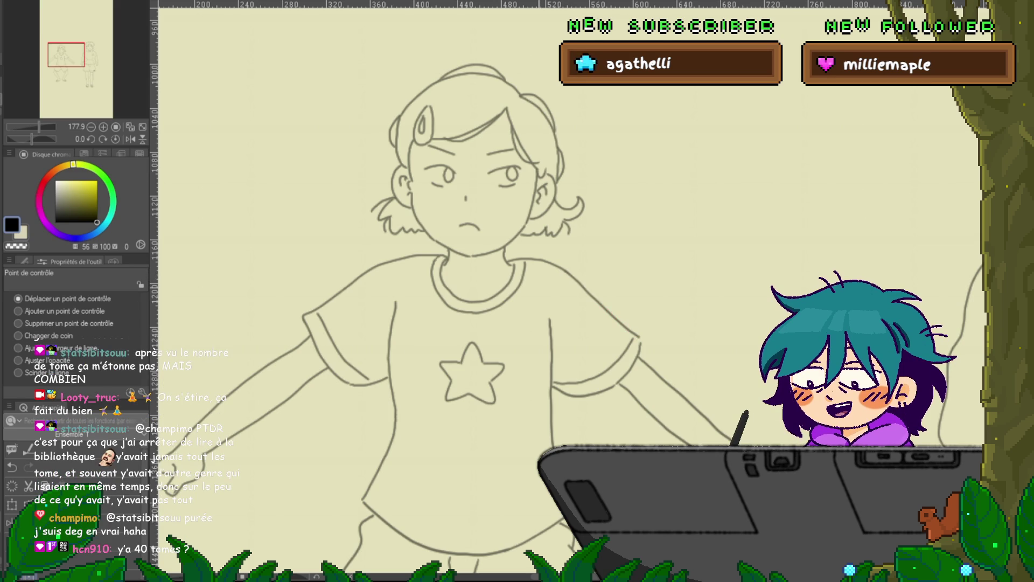
key("ctrl+z")
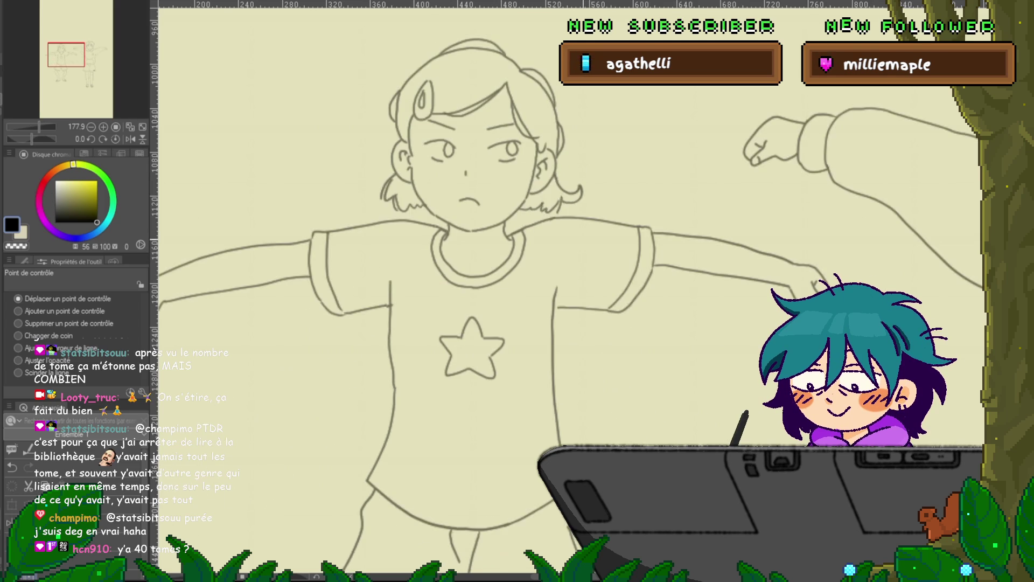
left_click(567, 226)
left_click(576, 310)
left_click(167, 493)
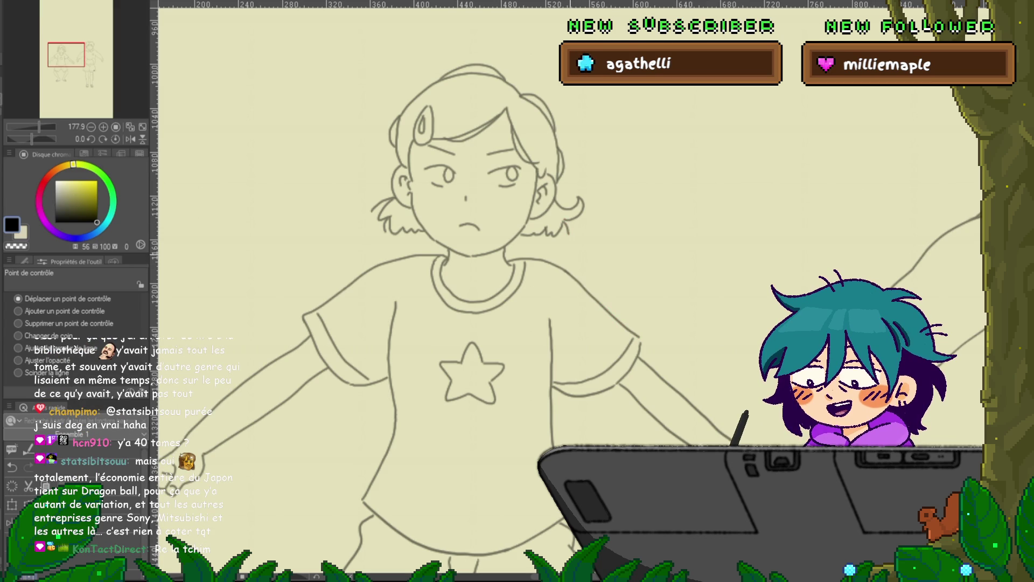
mouse_move(561, 223)
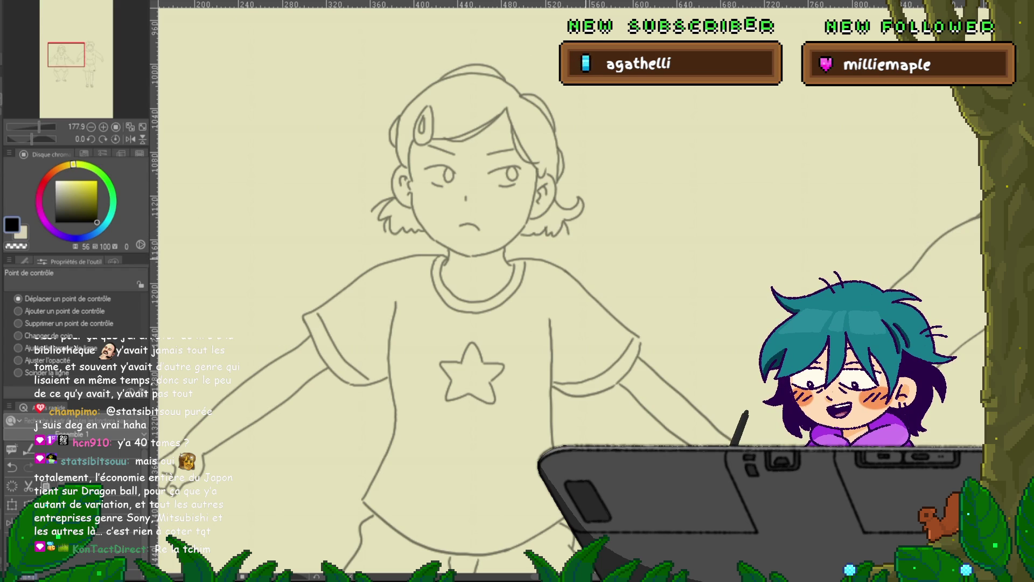
key("ctrl+z")
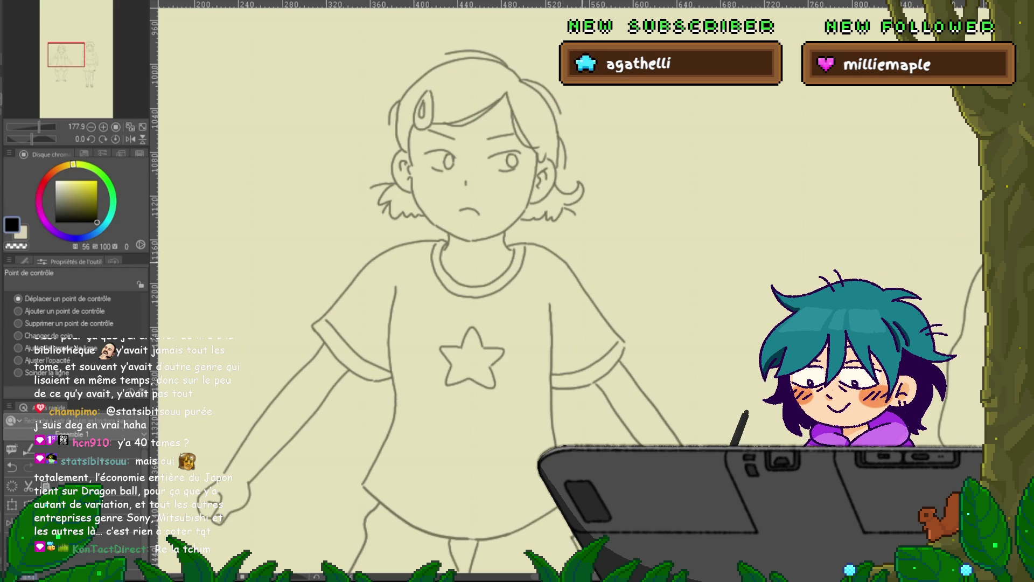
key("ctrl+z")
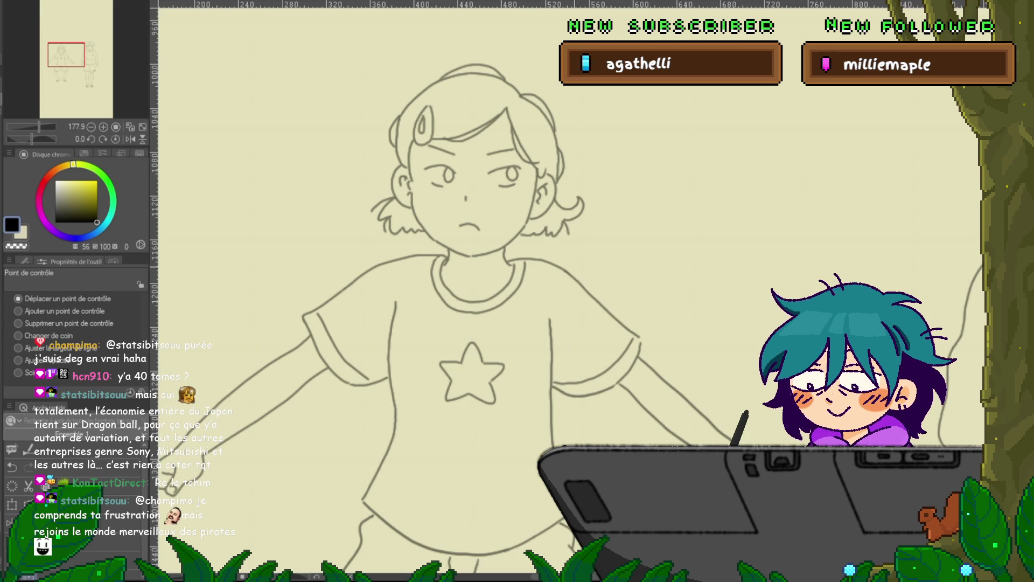
left_click(602, 304)
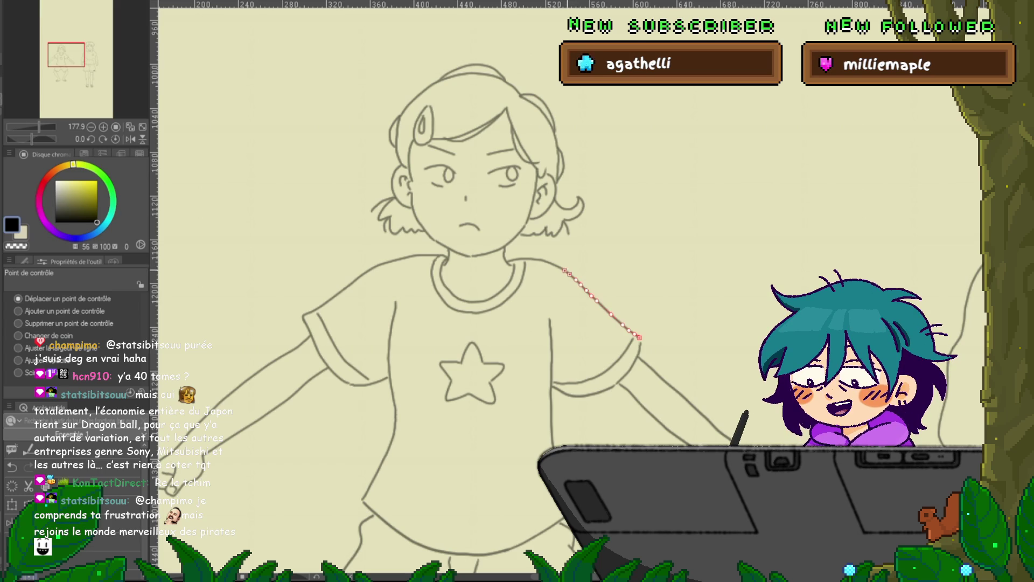
left_click(536, 262)
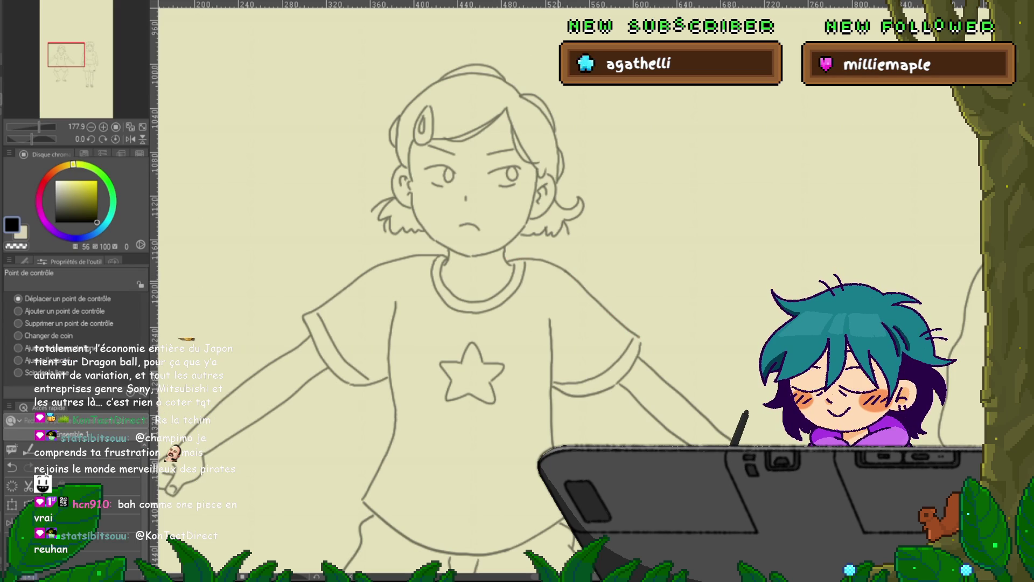
left_click(536, 261)
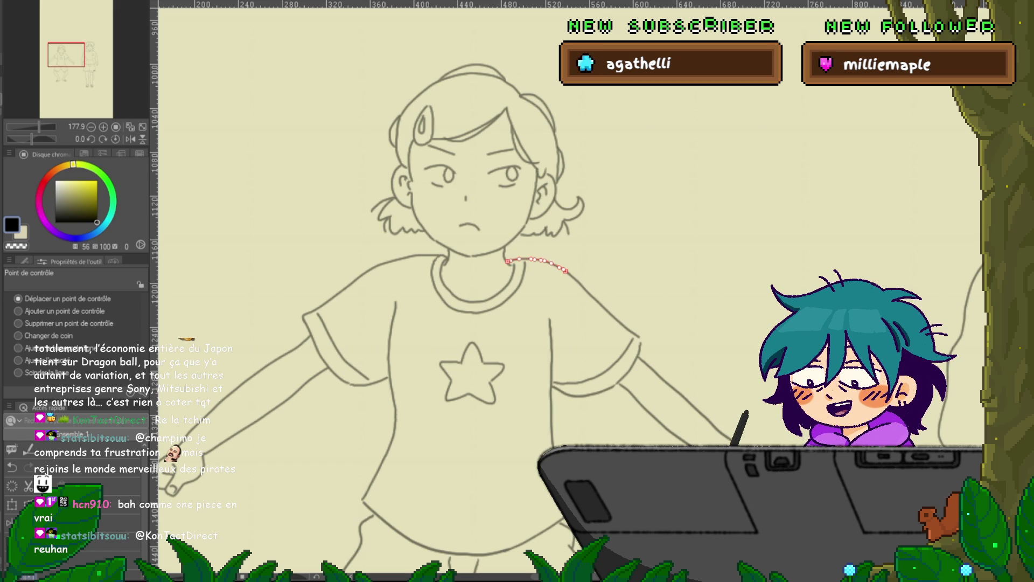
key("Escape")
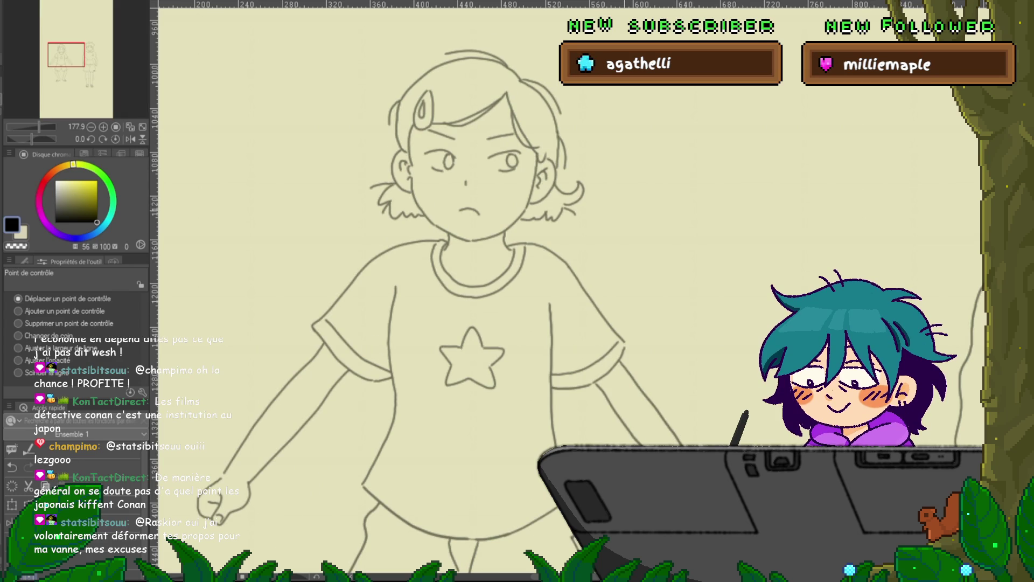
key("Right")
key("Left")
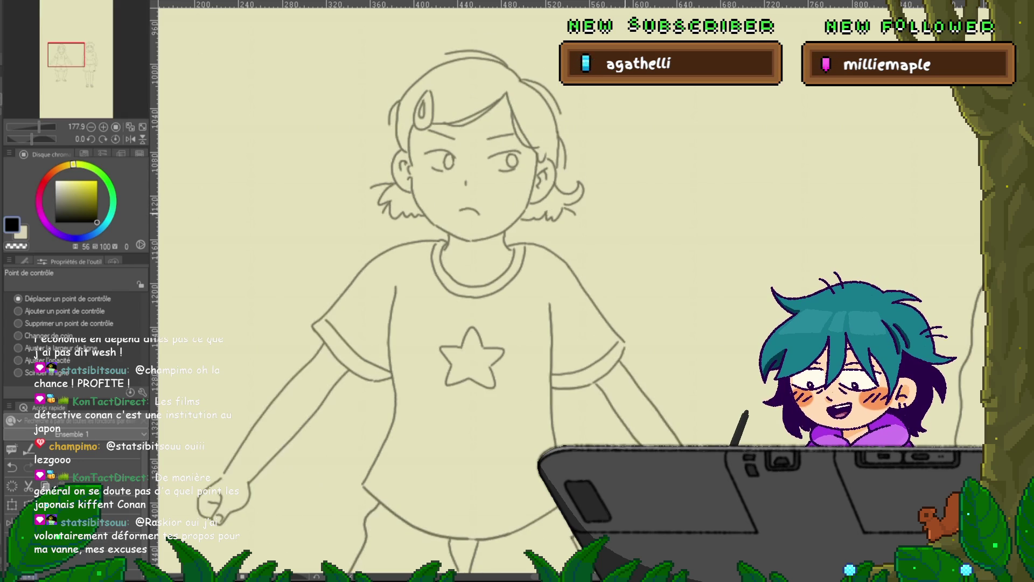
Step: Advance to the next cel, where the girl stands straight with fists at her sides
key("Right")
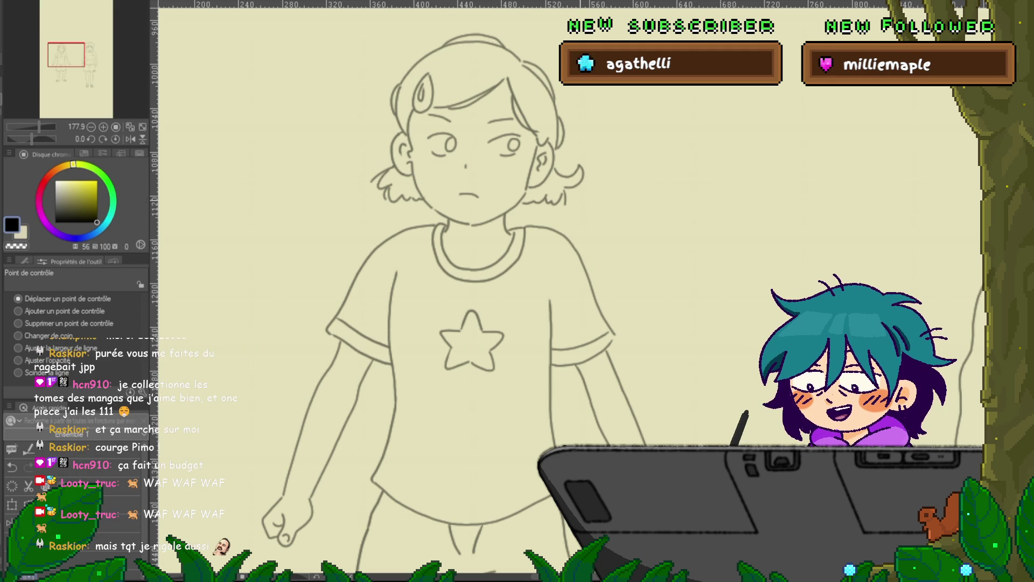
Step: Deselect the shoulder line and switch back to the pen for inking
mouse_move(614, 334)
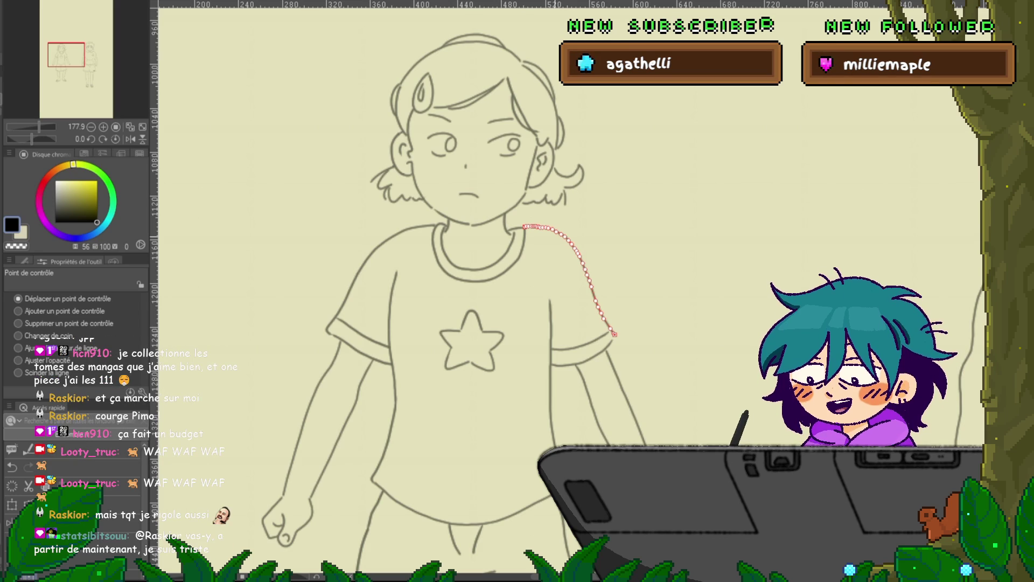
key("ctrl+d")
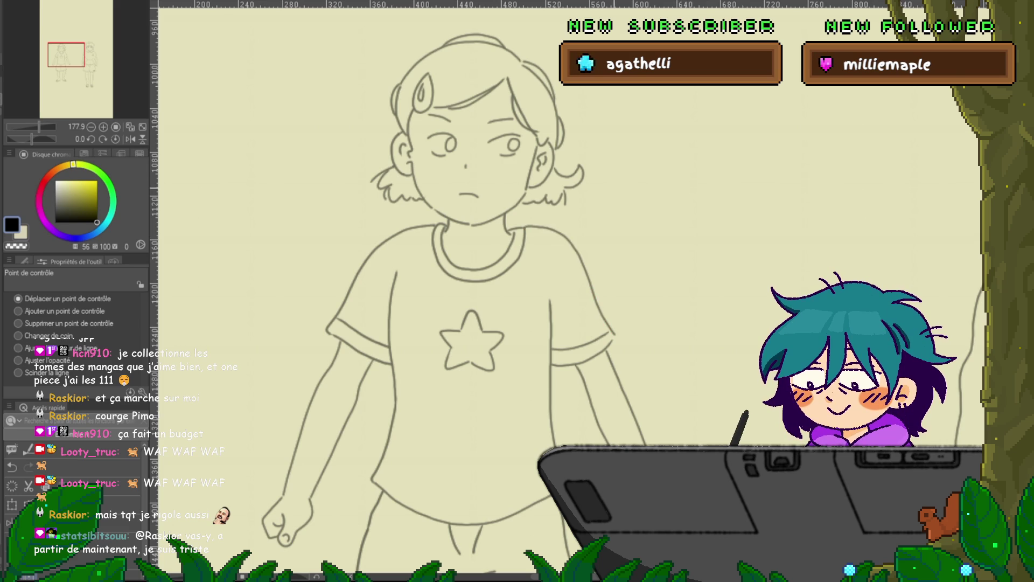
key("p")
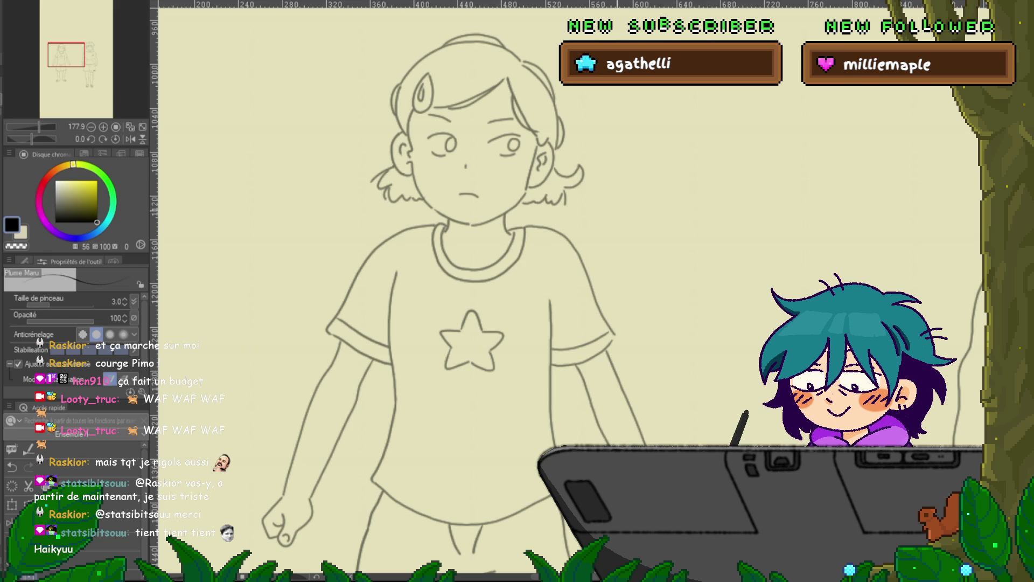
Step: Scroll the canvas and step forward through the frames to the girl's arms-spread pose
scroll(568, 291, "down", 2)
scroll(569, 291, "down", 1)
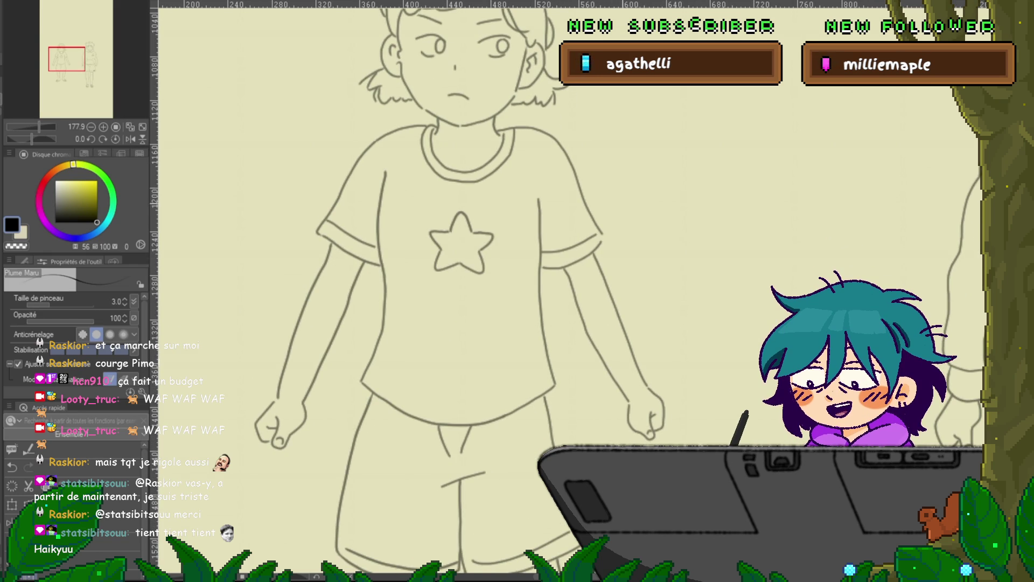
scroll(568, 291, "up", 1)
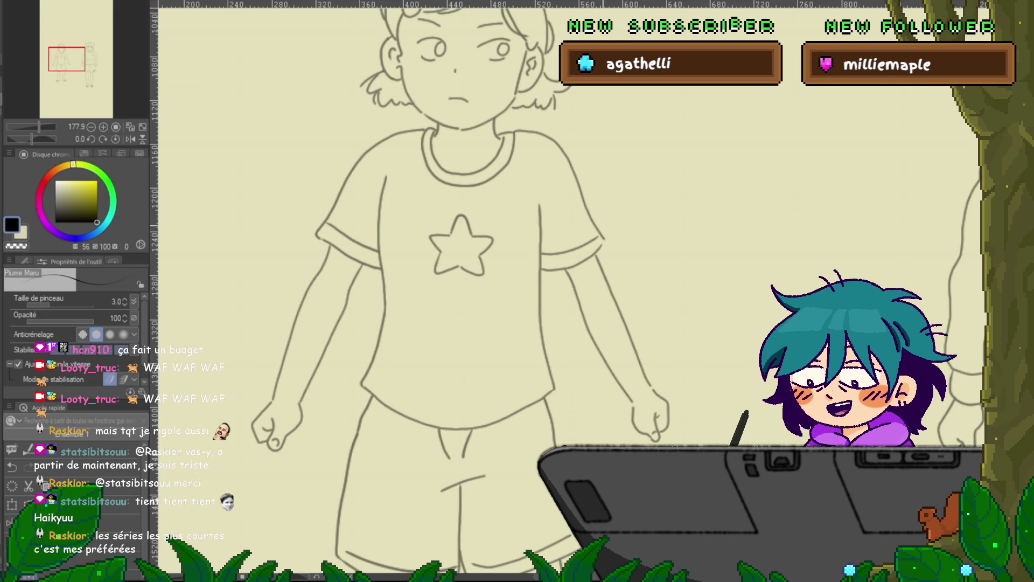
key("Right")
key("Right")
key("Right")
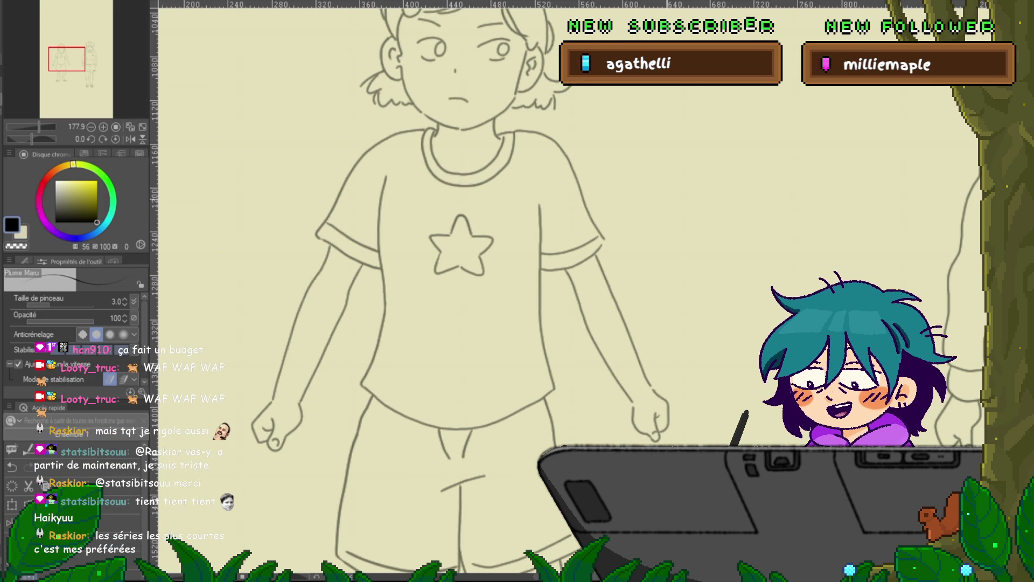
scroll(464, 291, "up", 5)
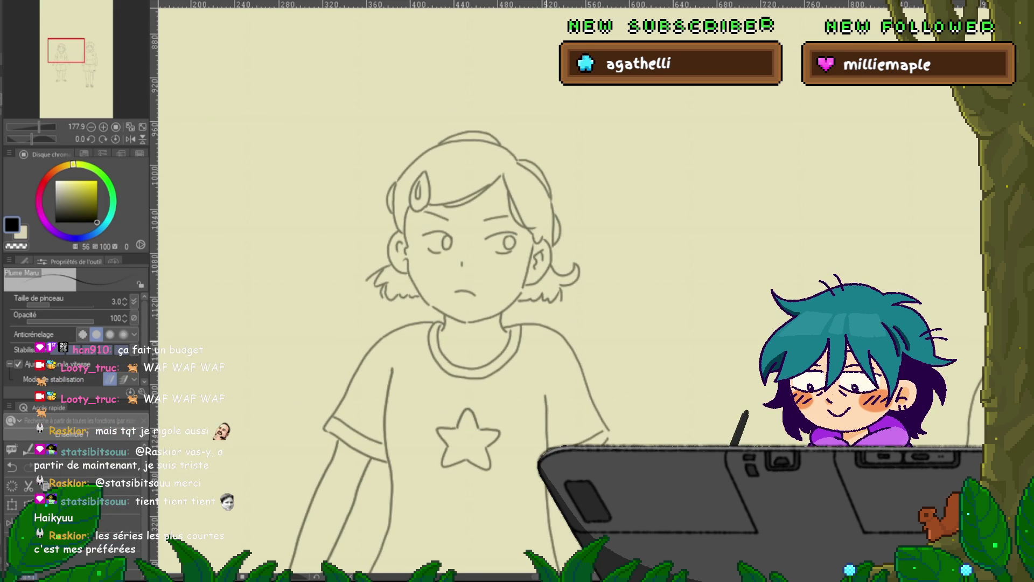
key("Right")
key("Right")
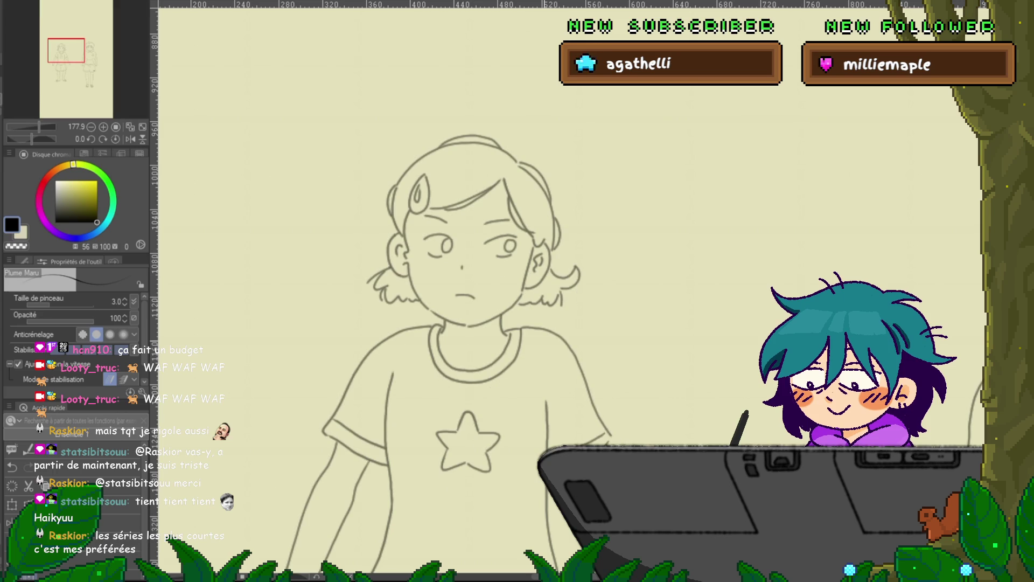
key("Right")
key("Right")
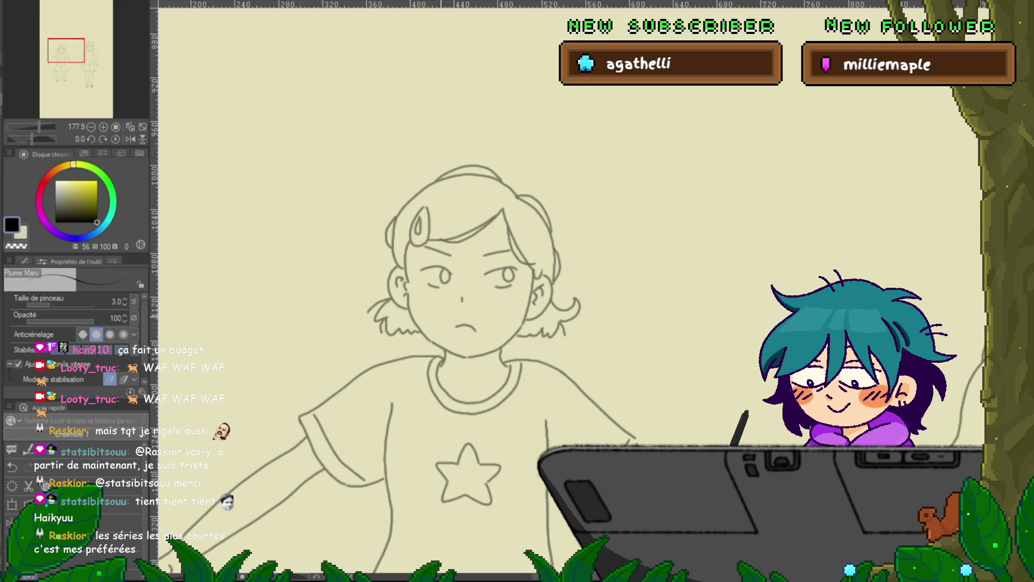
key("Right")
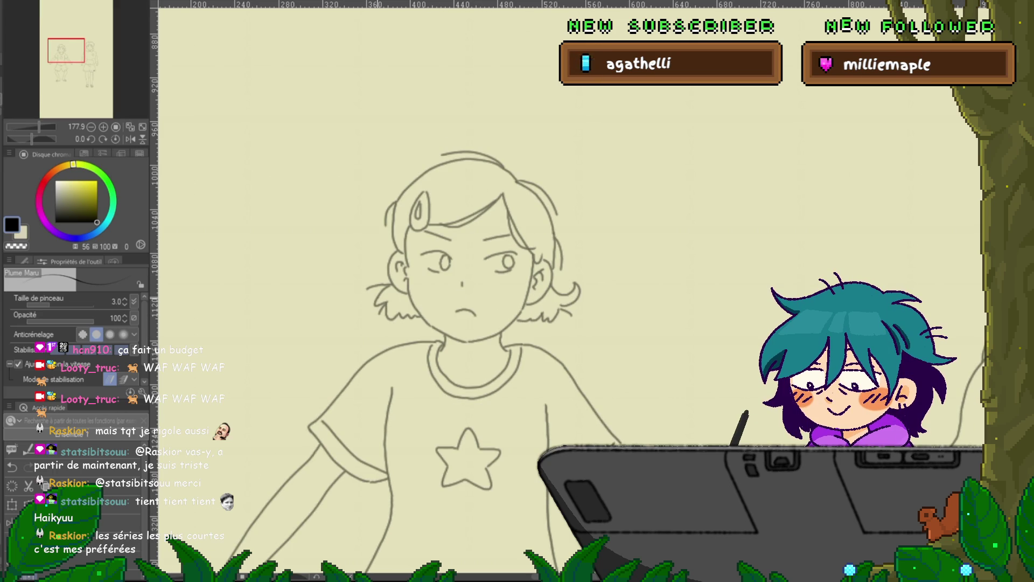
Step: Delete the two control points of the hair stroke by the girl's cheek
key("y")
left_click(18, 323)
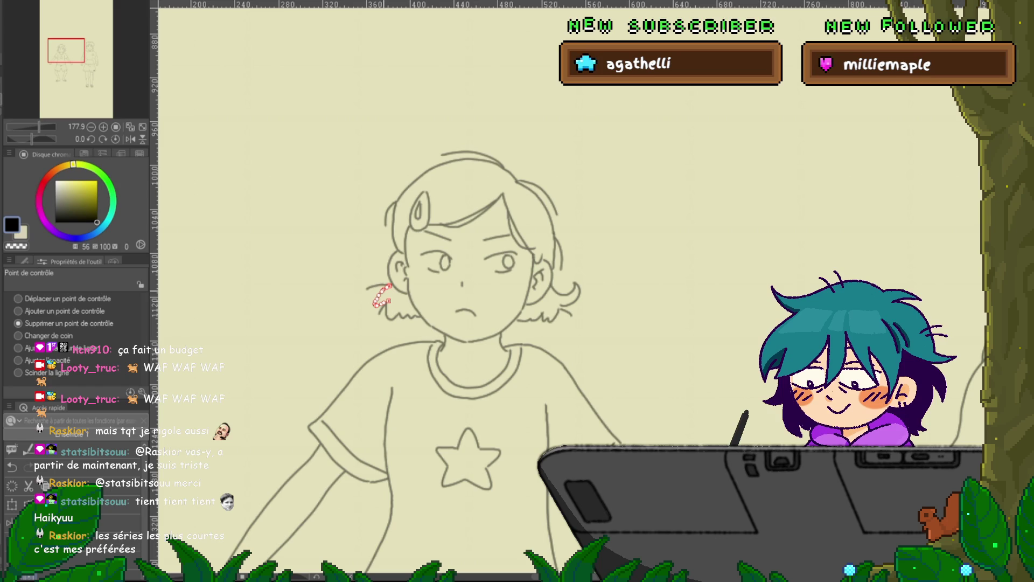
left_click(378, 298)
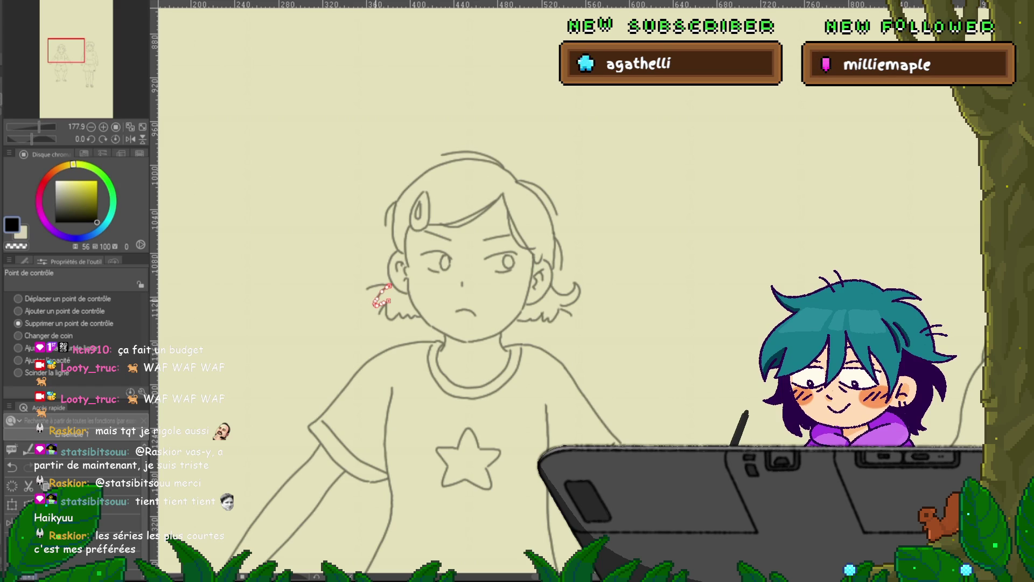
left_click(380, 298)
Step: Try pulling the hair curl point down, undo that change, and return to the pen
left_click(19, 298)
left_click_drag(390, 286, 386, 302)
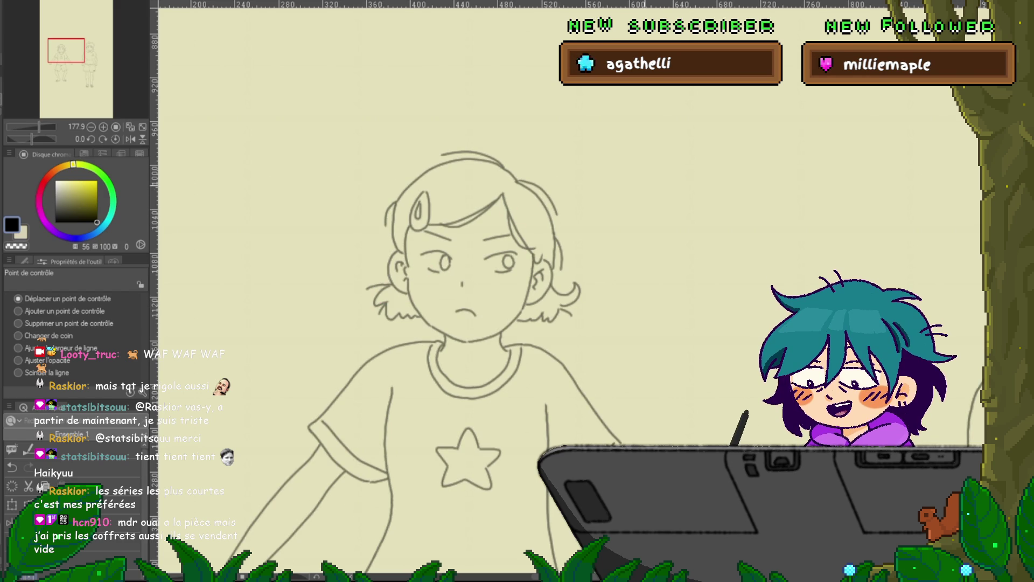
key("ctrl+z")
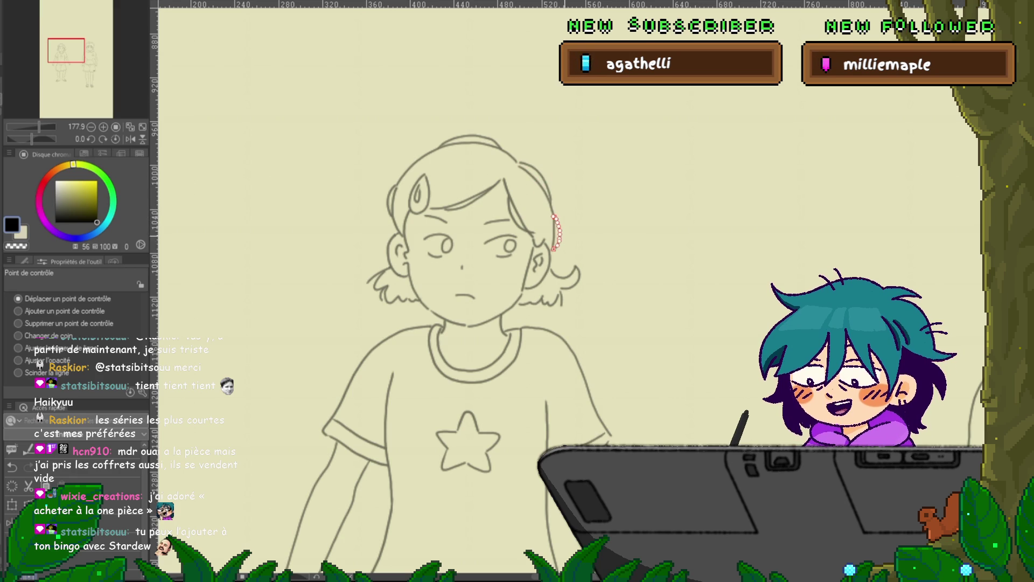
left_click(19, 323)
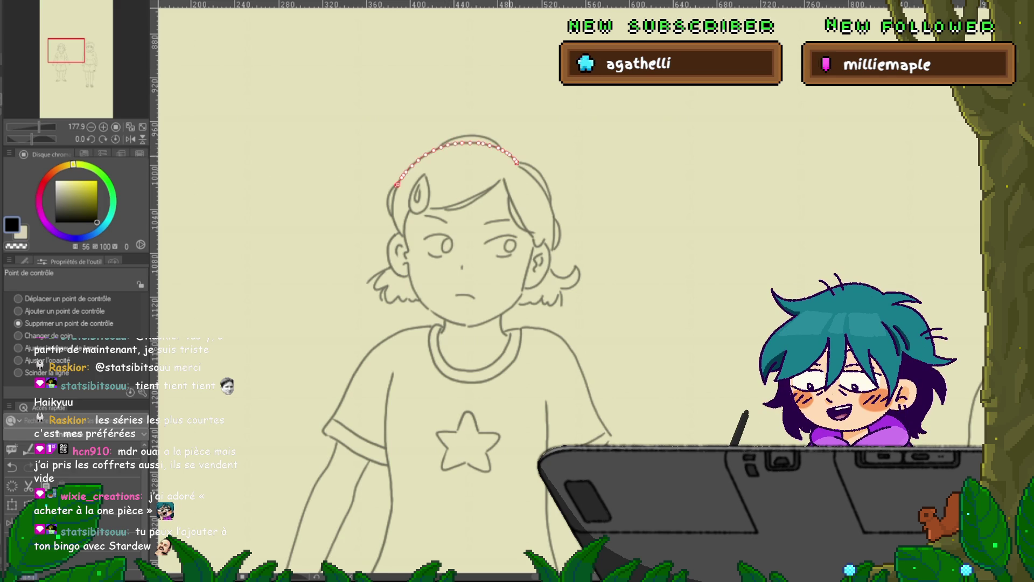
key("p")
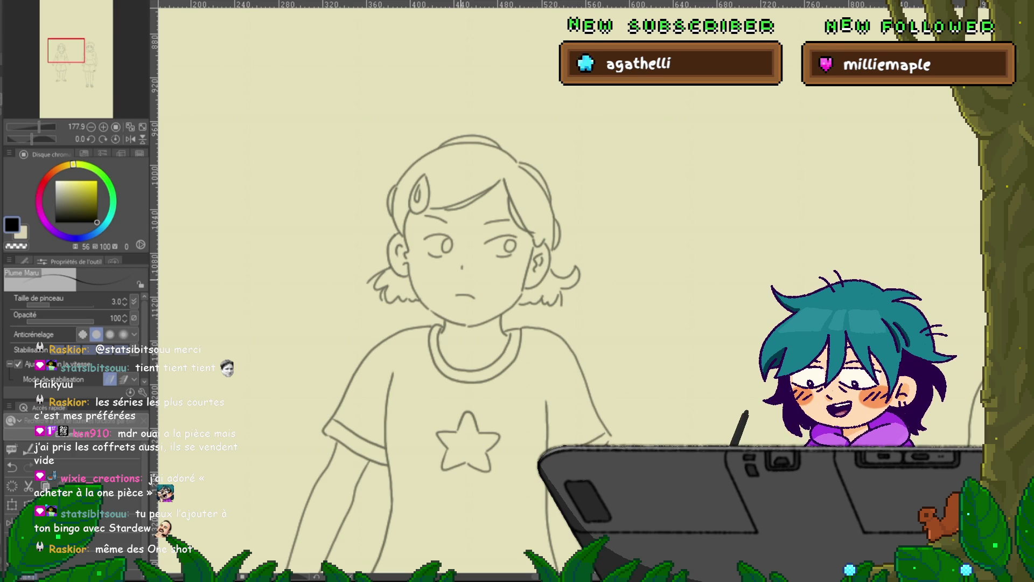
left_click_drag(485, 323, 448, 330)
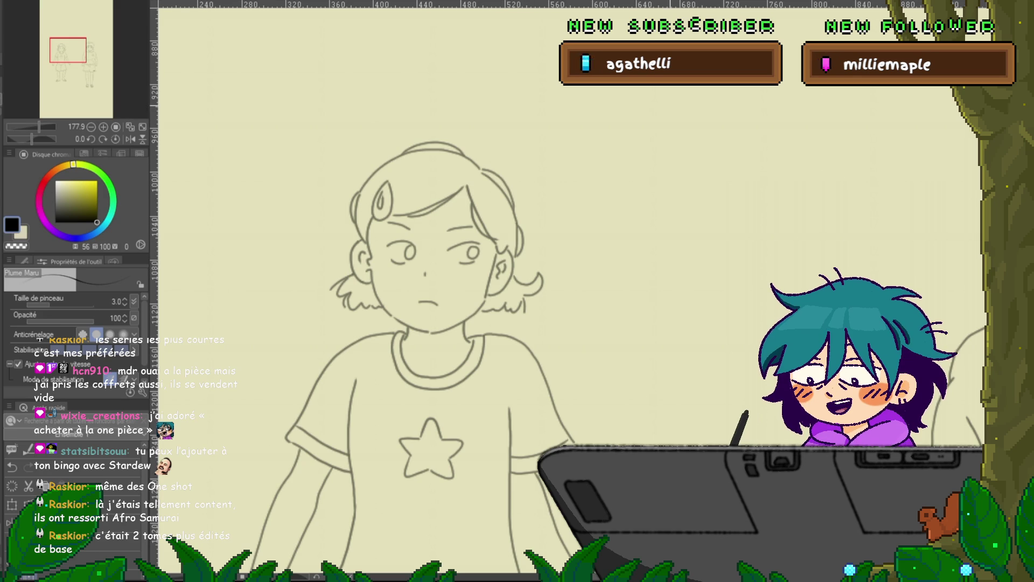
left_click_drag(431, 323, 440, 297)
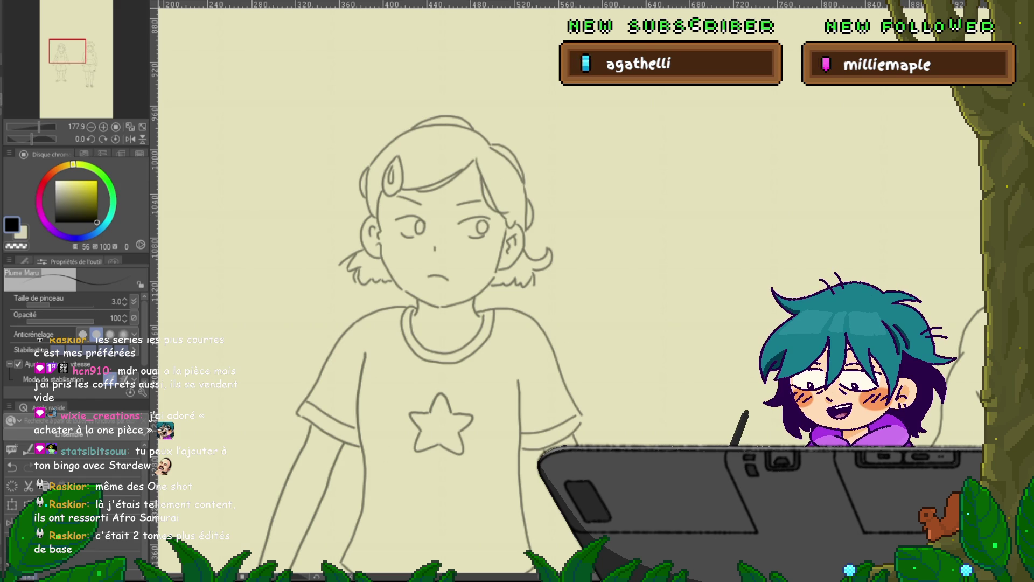
scroll(421, 323, "down", 2)
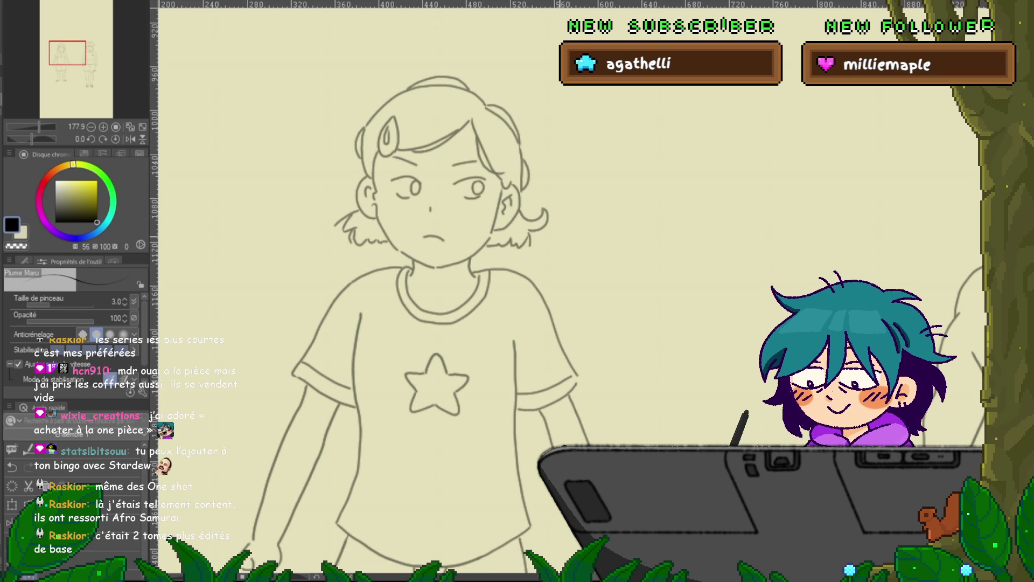
Step: Undo four edits to bring back the earlier head, neck and sleeve lines
key("ctrl+z")
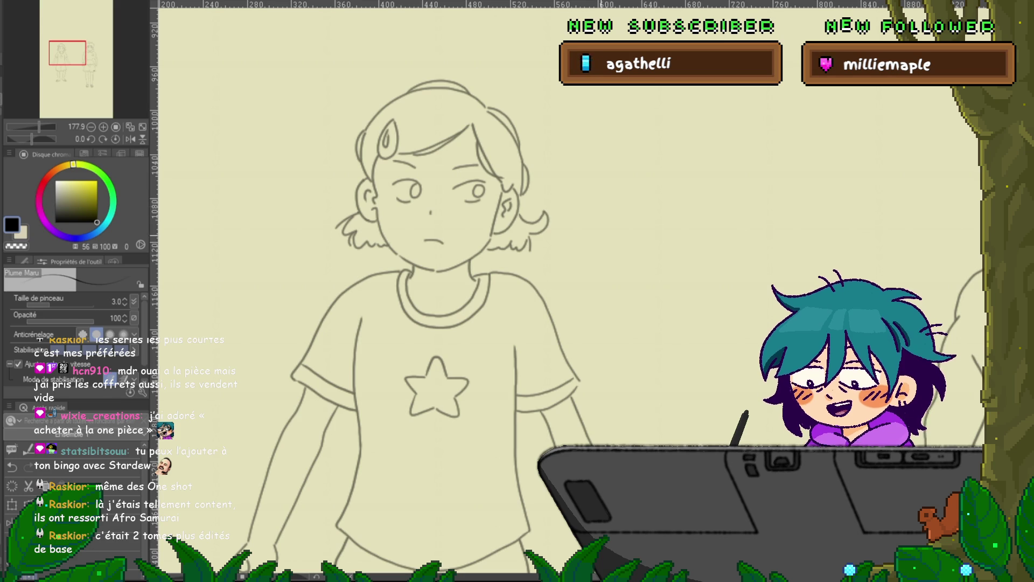
key("ctrl+z")
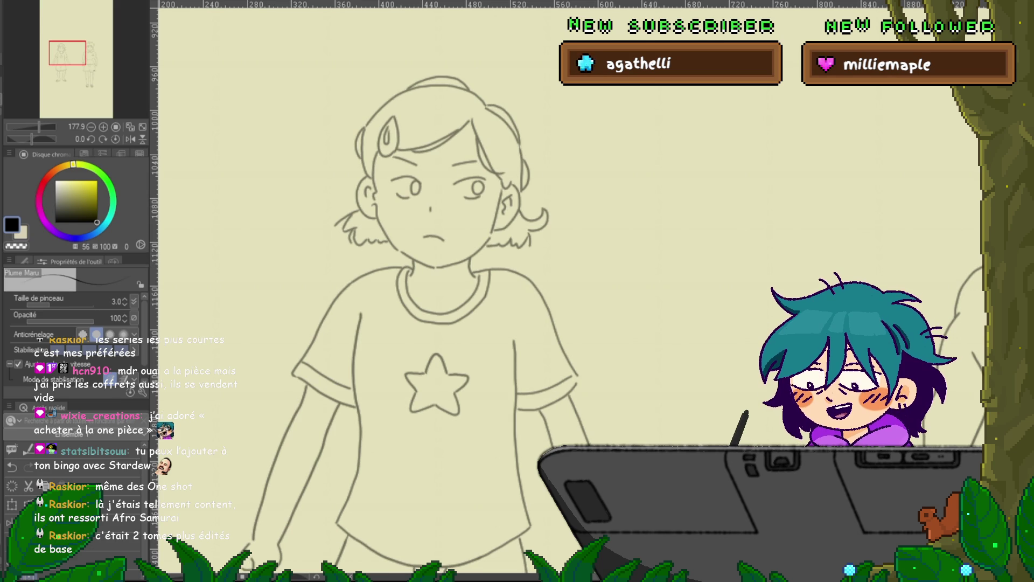
key("y")
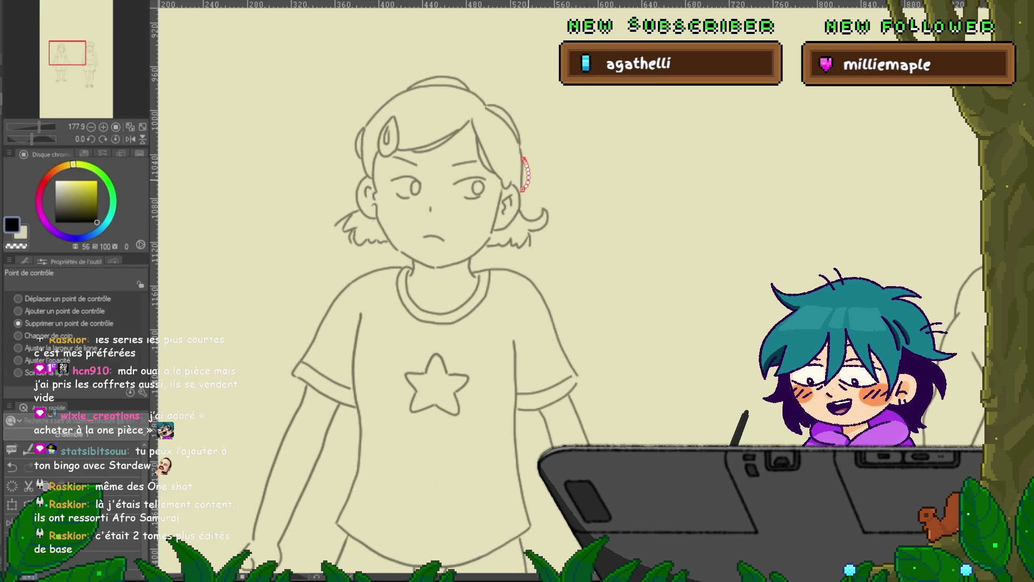
key("ctrl+z")
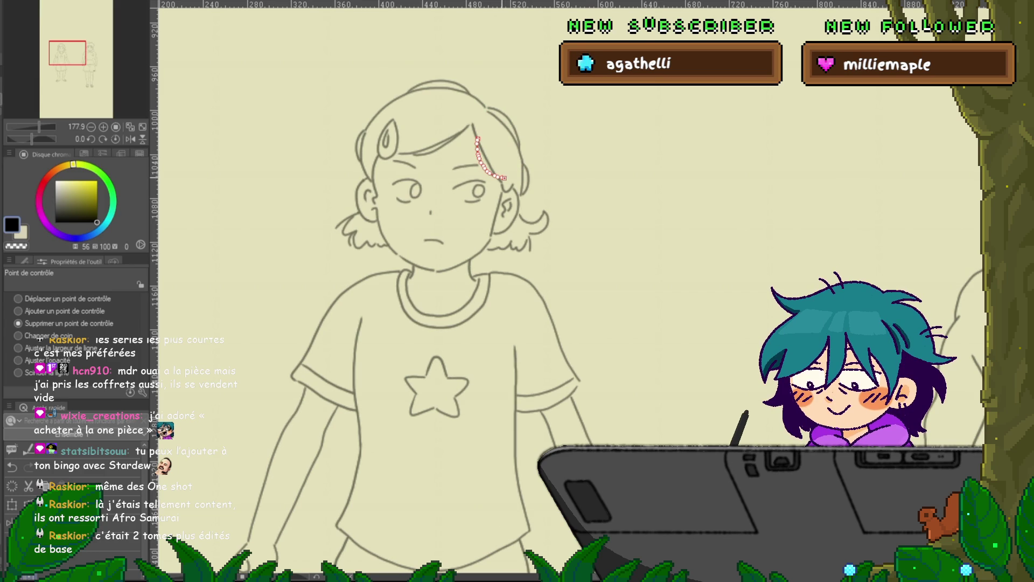
key("ctrl+z")
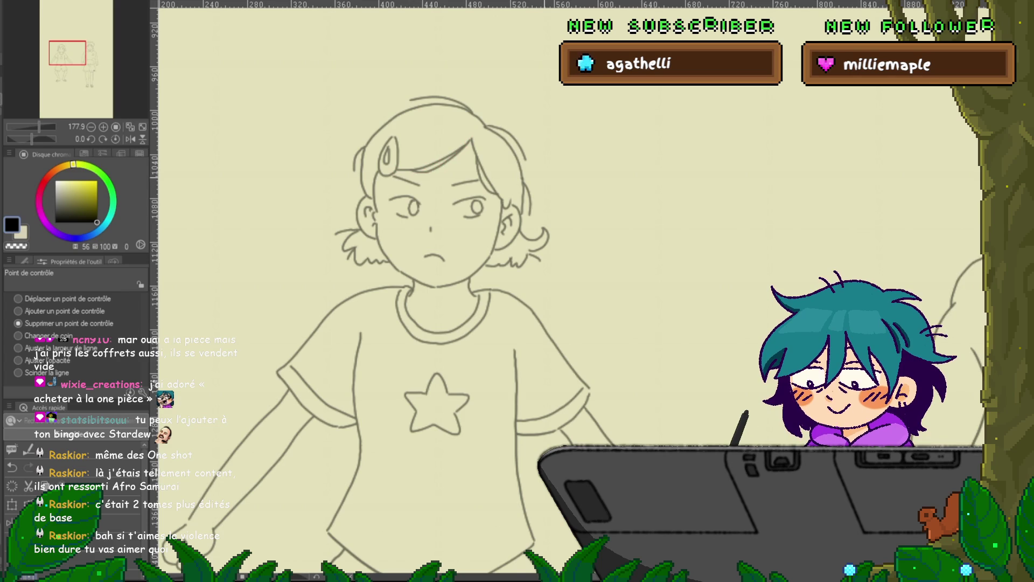
Step: Step back and forth through history, settling on the girl's arms-down version
key("ctrl+z")
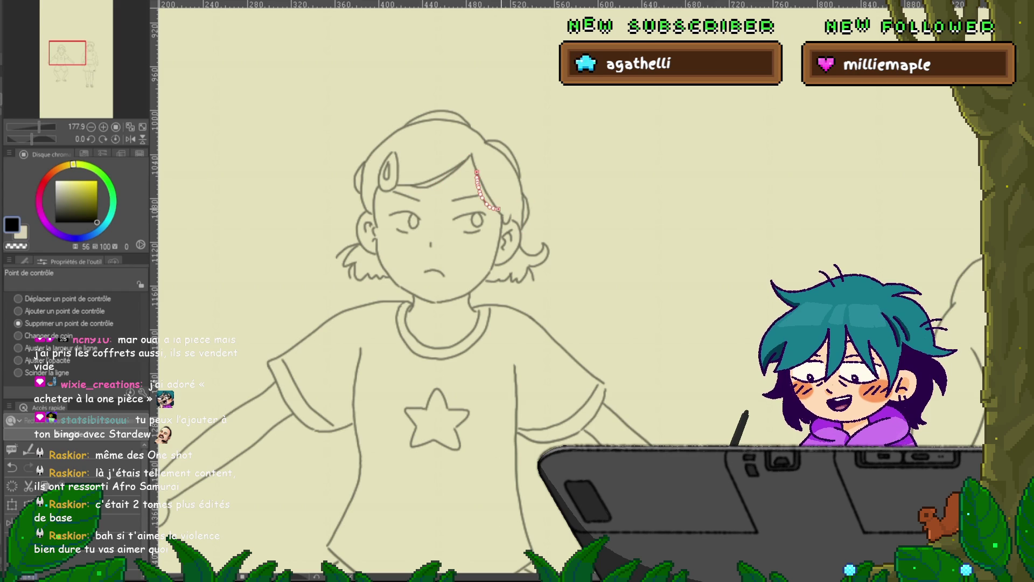
key("Right")
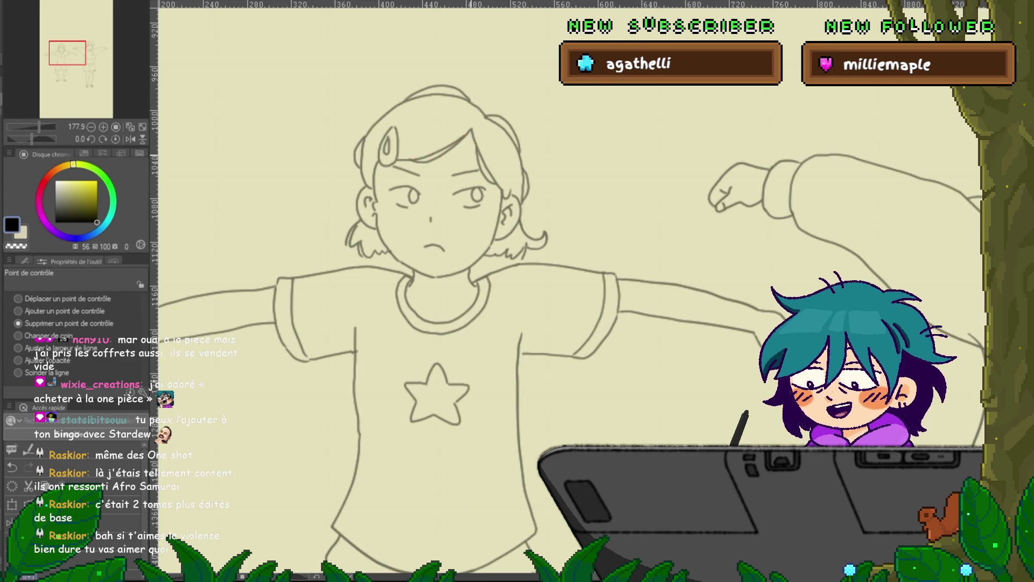
key("ctrl+z")
key("ctrl+y")
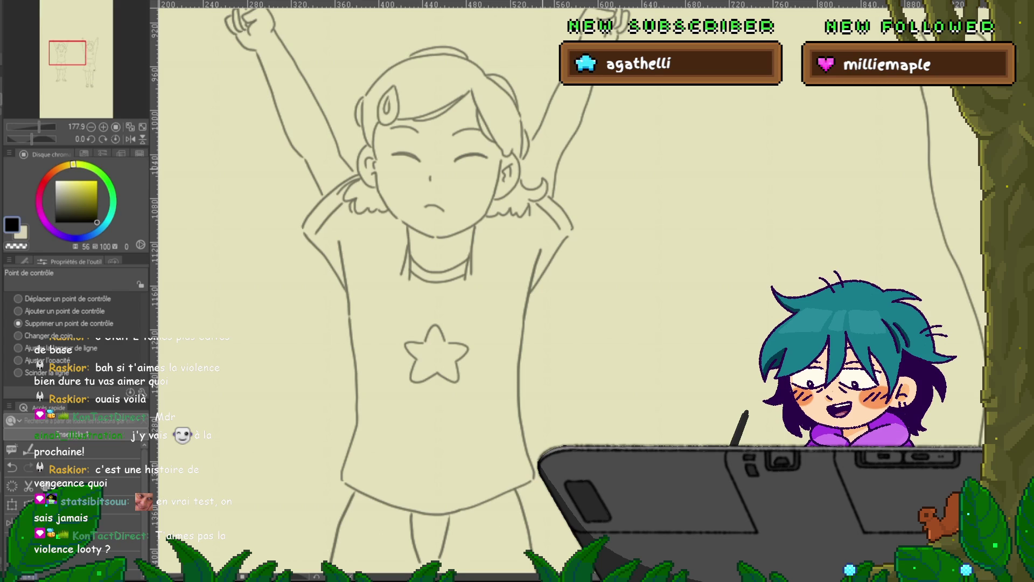
left_click_drag(436, 353, 432, 340)
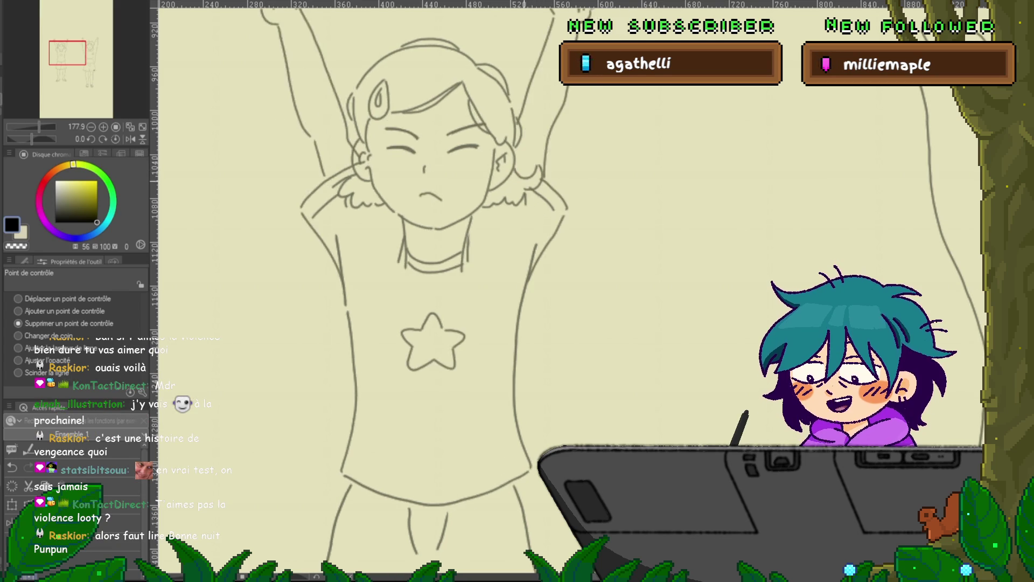
key("ctrl+z")
key("ctrl+z")
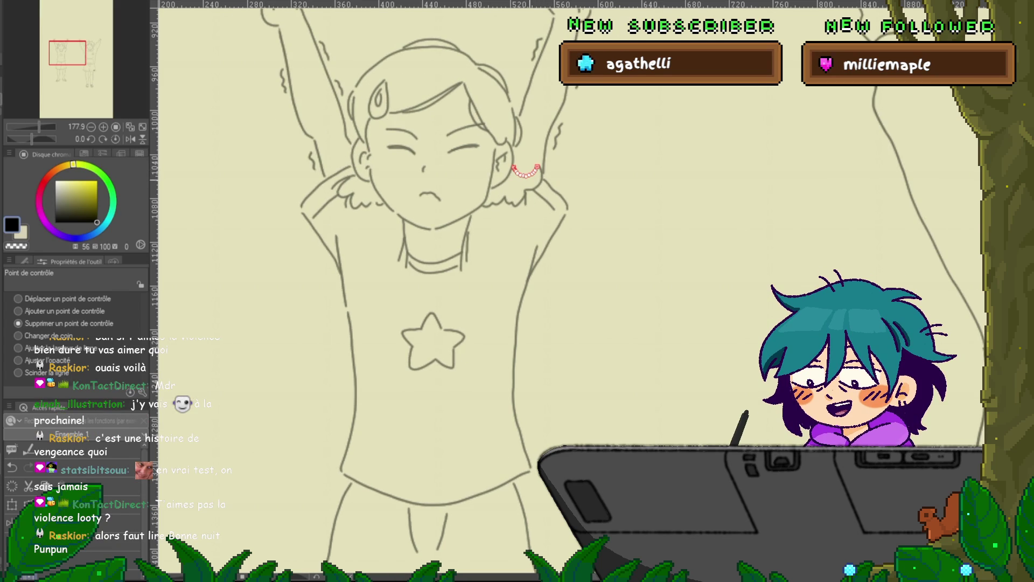
key("ctrl+z")
key("ctrl+z")
key("ctrl+z")
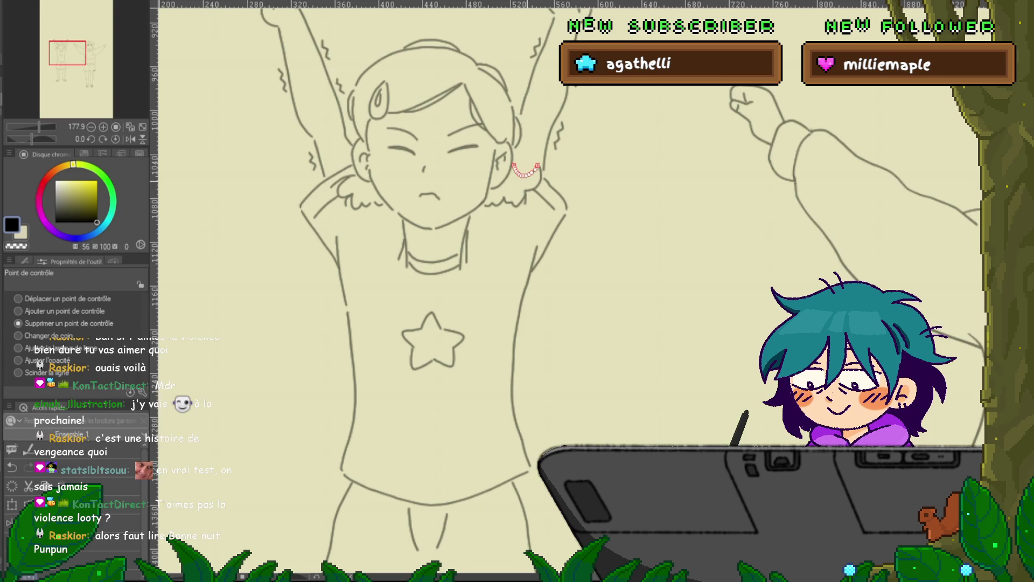
key("ctrl+z")
key("ctrl+z")
key("ctrl+z")
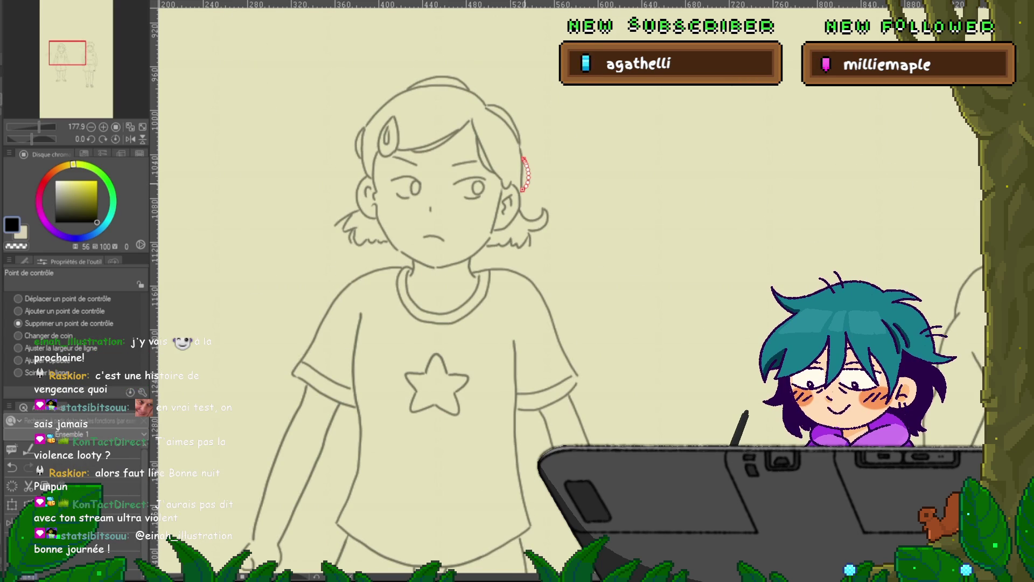
key("p")
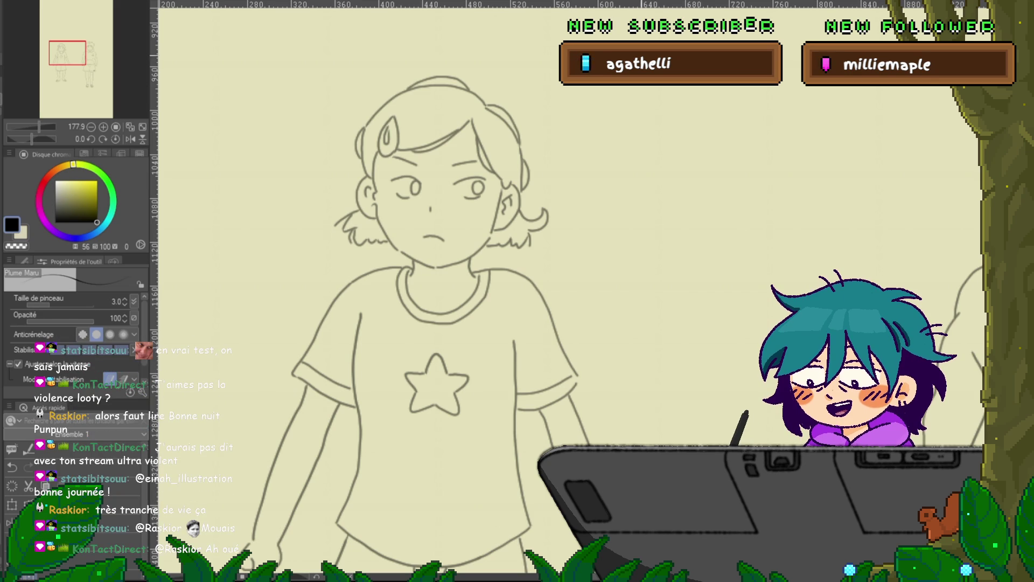
Step: Nudge the view around the girl to show her arms-outstretched pose beside the boy's fist
mouse_move(431, 269)
left_mouse_down()
mouse_move(447, 252)
mouse_move(430, 246)
left_mouse_up()
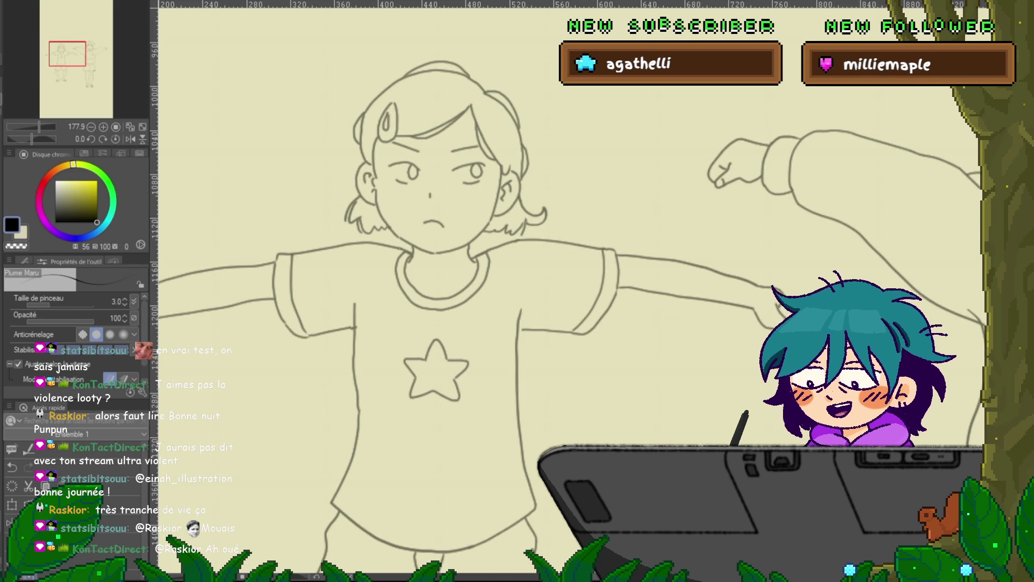
Step: Handwrite 'yotsuba!' above the girl's head, then bring her body back into view
left_click_drag(539, 269, 345, 391)
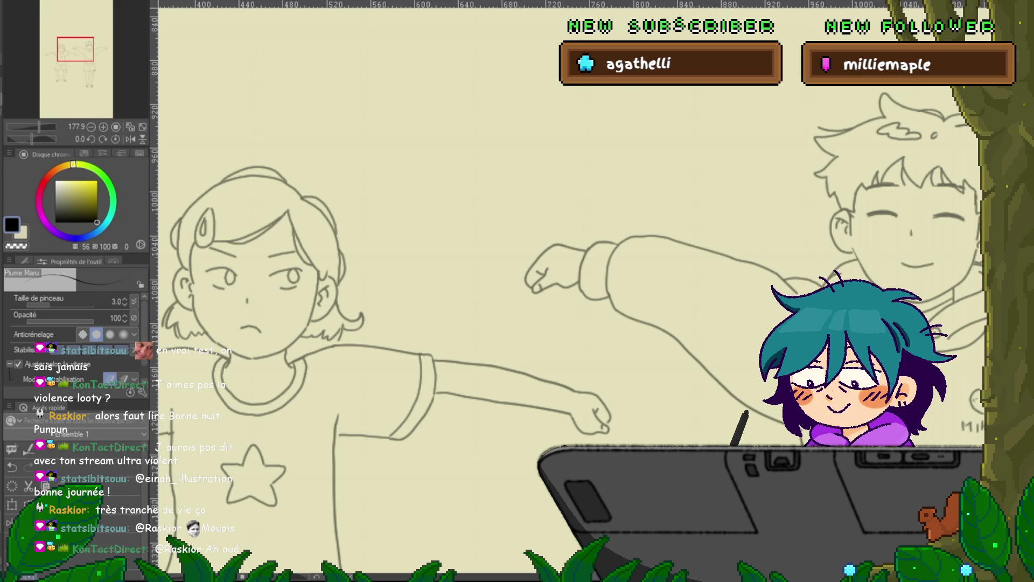
left_click_drag(539, 270, 475, 328)
mouse_move(318, 154)
left_mouse_down()
mouse_move(341, 151)
mouse_move(327, 210)
left_mouse_up()
mouse_move(368, 175)
left_mouse_down()
mouse_move(368, 156)
mouse_move(391, 178)
mouse_move(420, 175)
left_mouse_up()
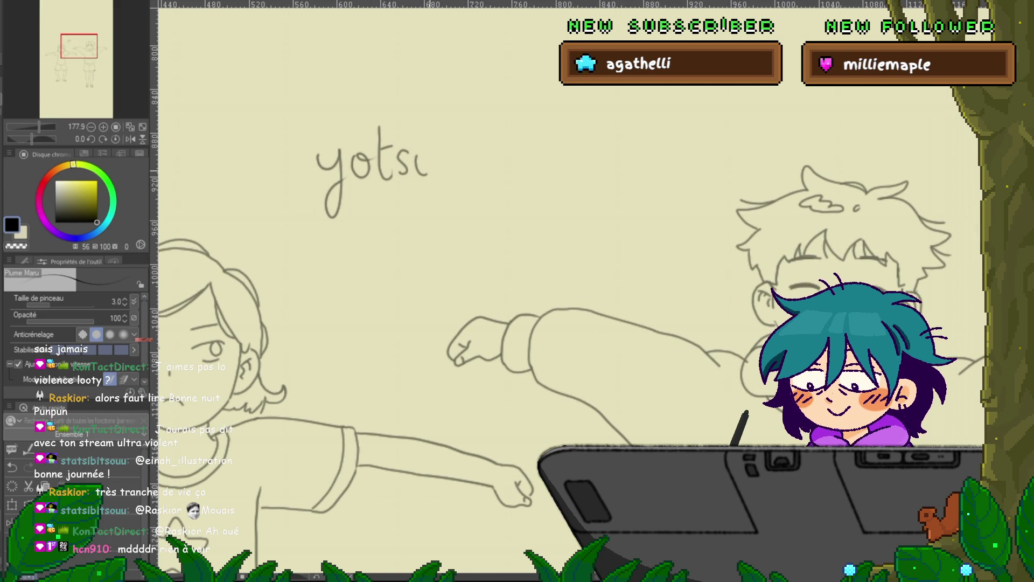
mouse_move(444, 133)
left_mouse_down()
mouse_move(462, 171)
mouse_move(489, 171)
mouse_move(623, 145)
mouse_move(717, 94)
left_mouse_up()
left_click(515, 162)
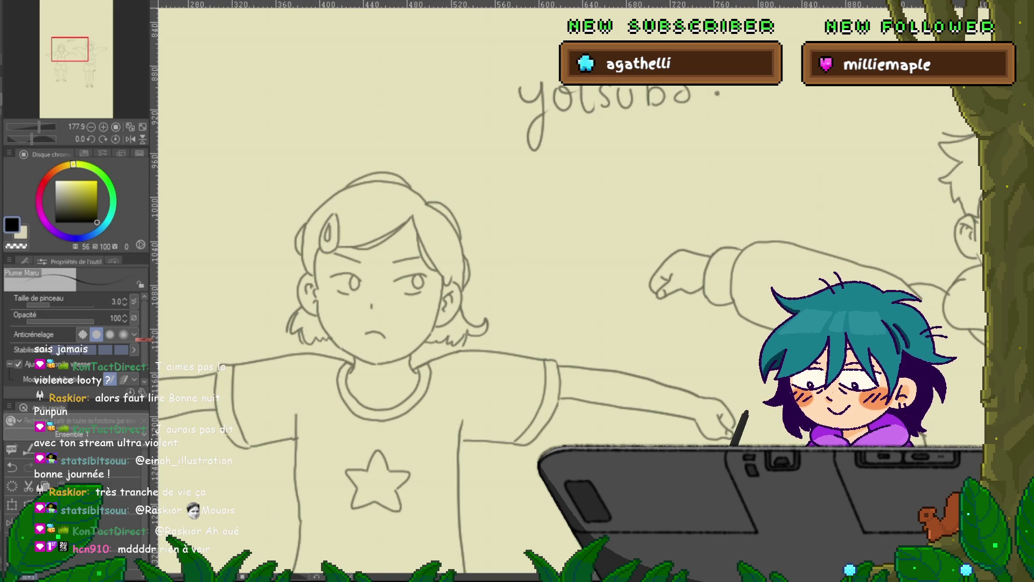
left_click_drag(431, 242, 416, 296)
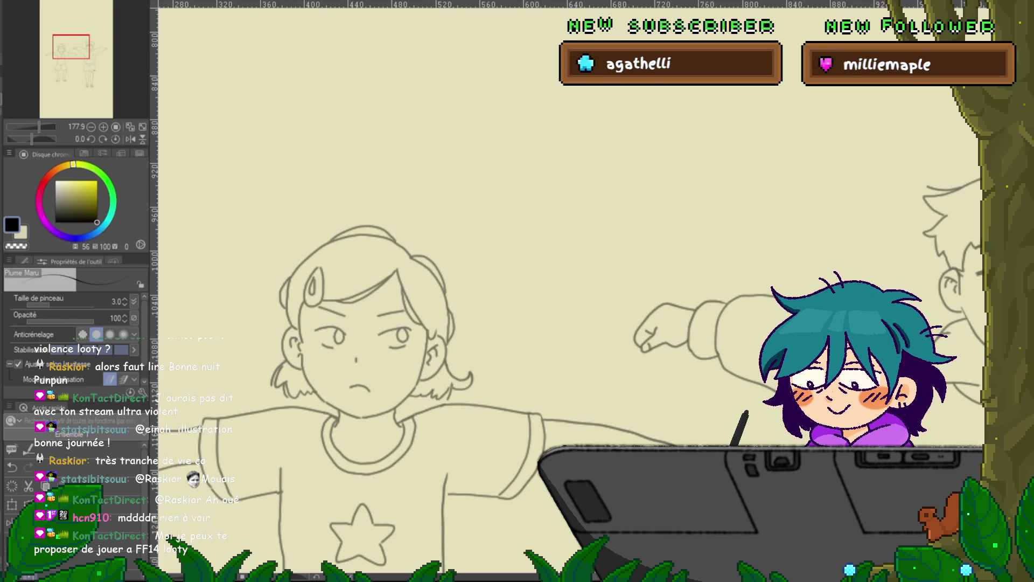
scroll(518, 290, "down", 3)
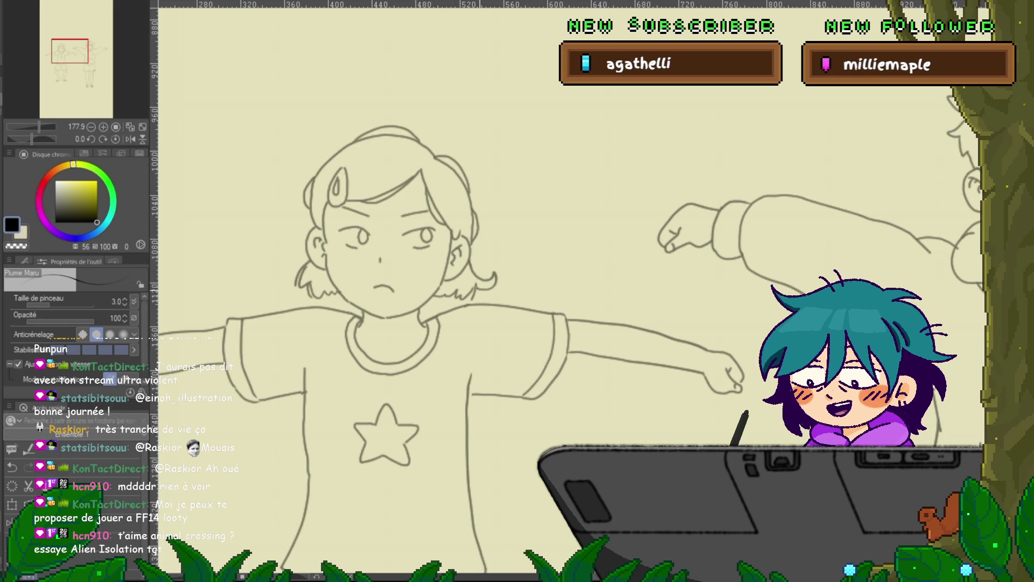